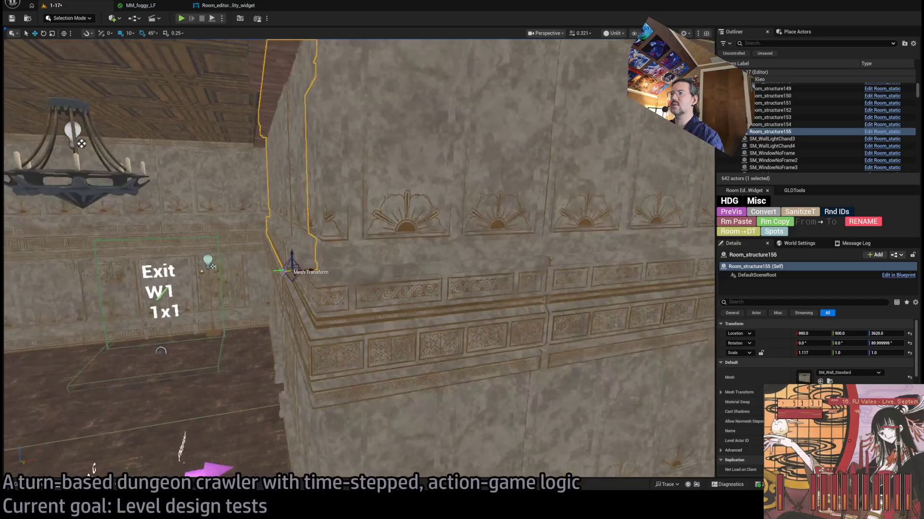
Focus the upper wall above the exit and shift it 10 units along X to Location X 1000.0.
key("f")
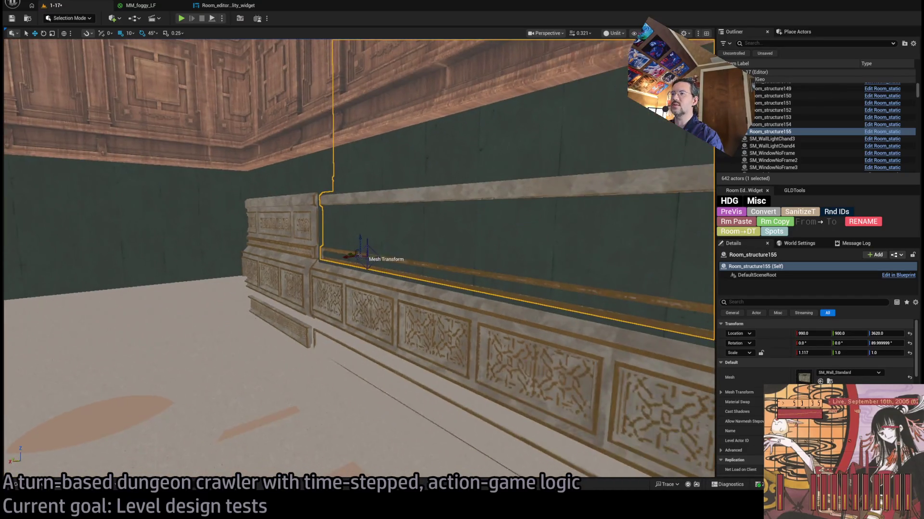
left_click_drag(489, 280, 489, 280)
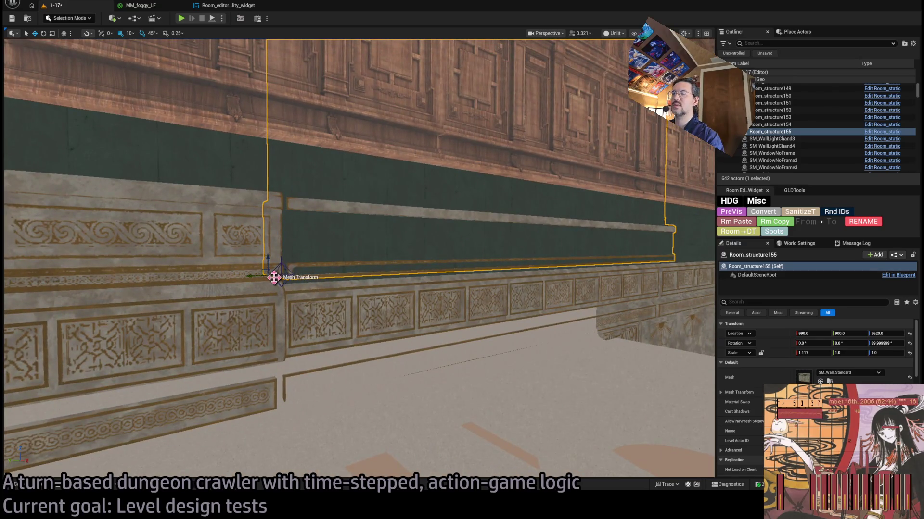
left_click_drag(274, 277, 277, 257)
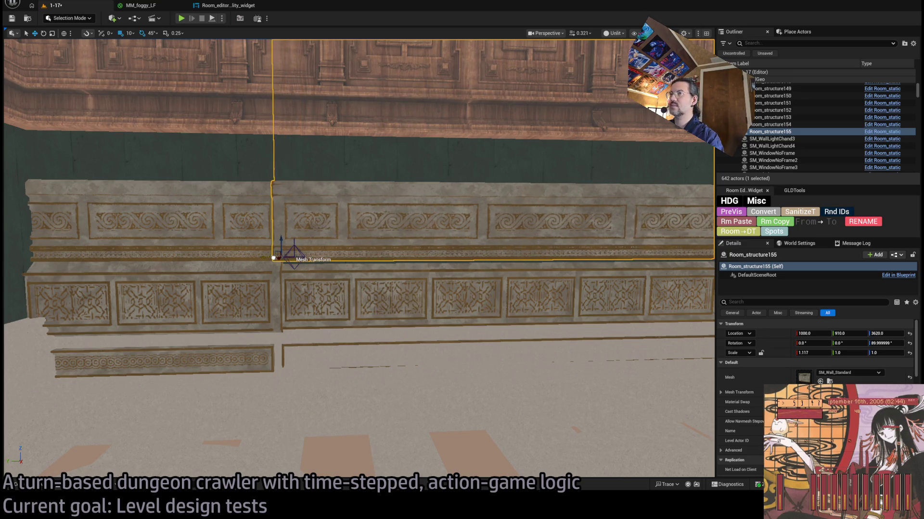
left_click(249, 246)
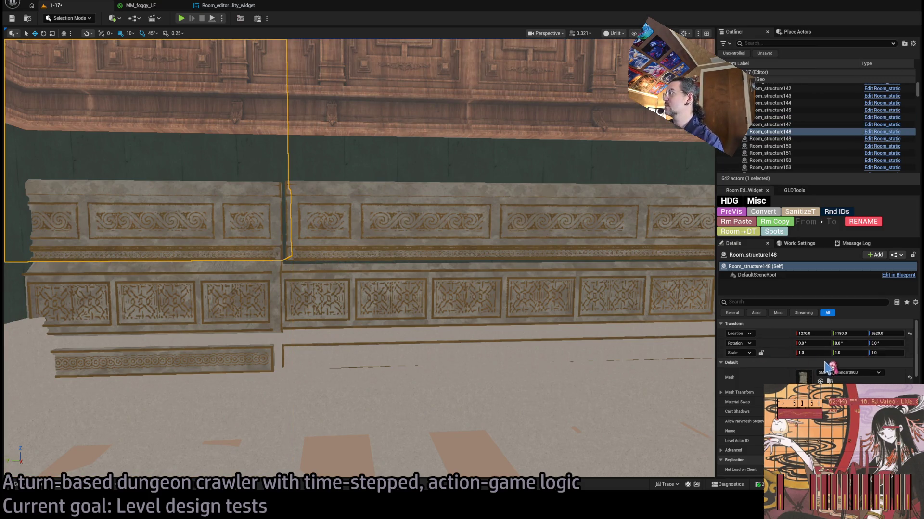
left_click(416, 237)
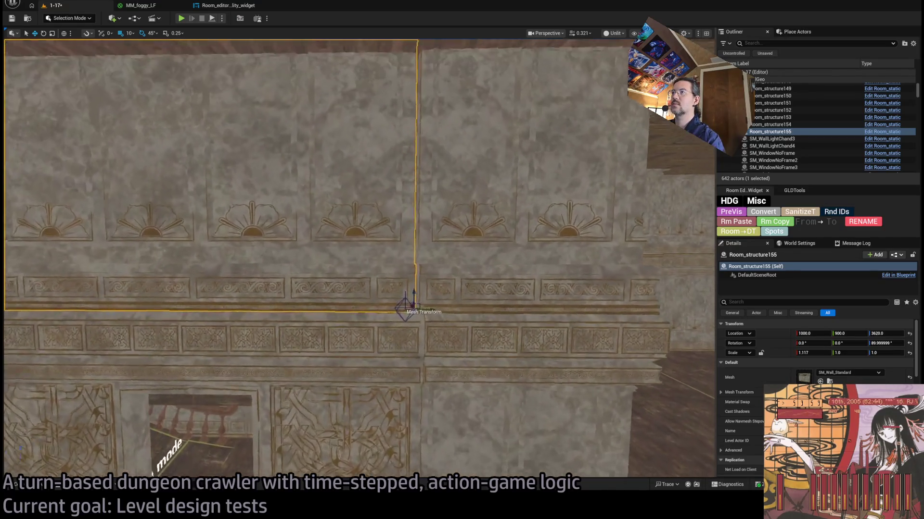
Slide the upper wall above the door 10 units so Location Y reads 910, flush with its neighbour.
left_click(368, 330)
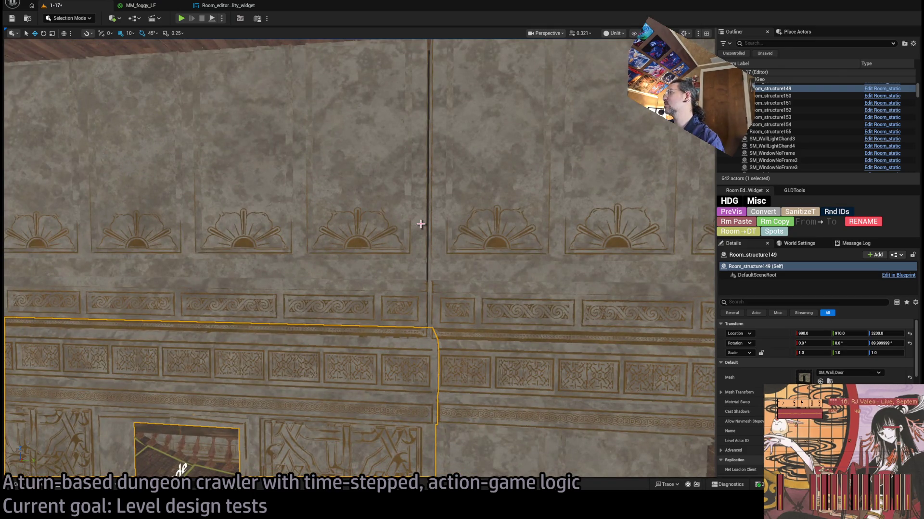
left_click(418, 322)
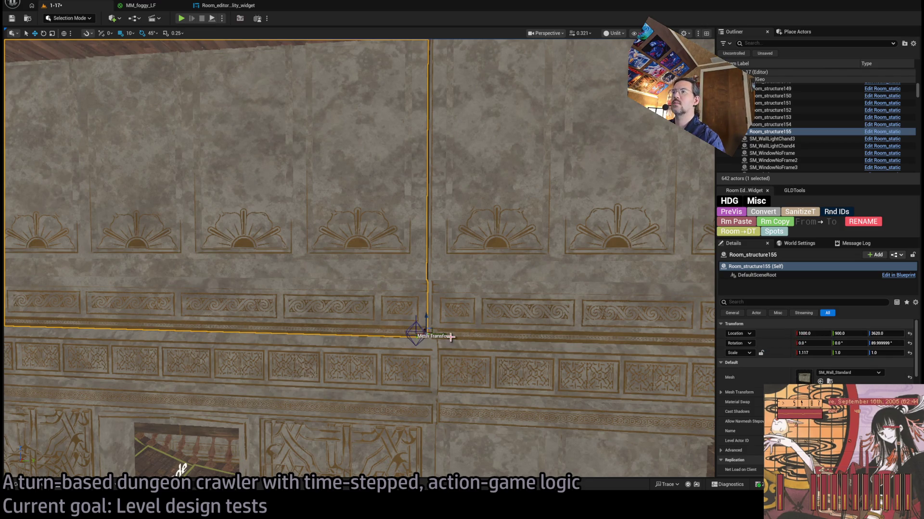
left_click_drag(441, 335, 448, 335)
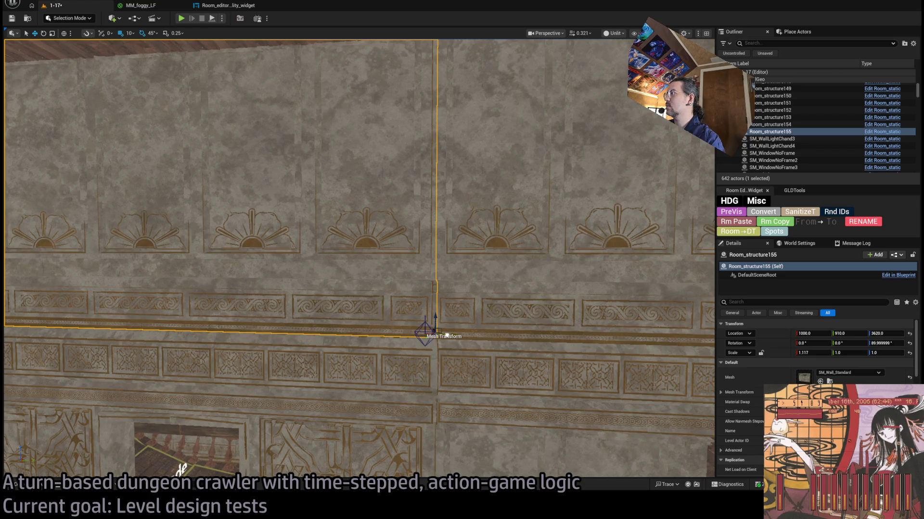
left_click(412, 388)
left_click(395, 267)
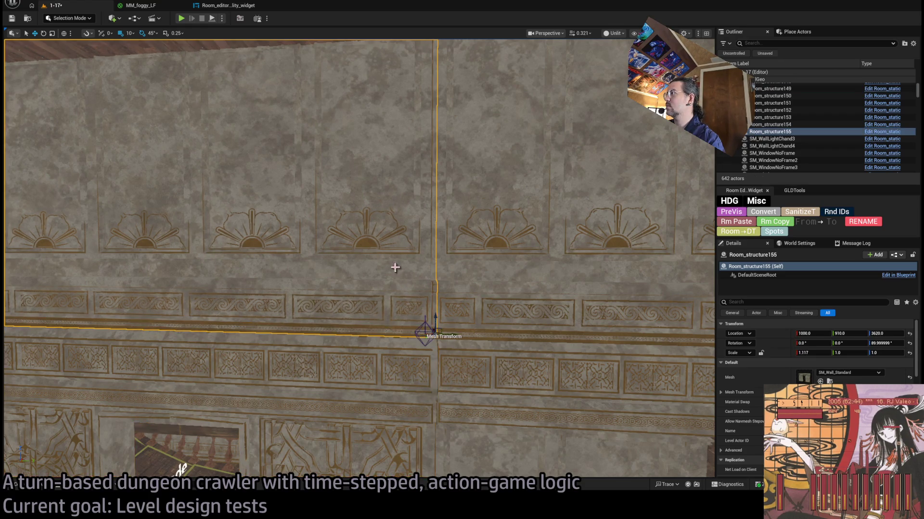
scroll(455, 336, "down", 10)
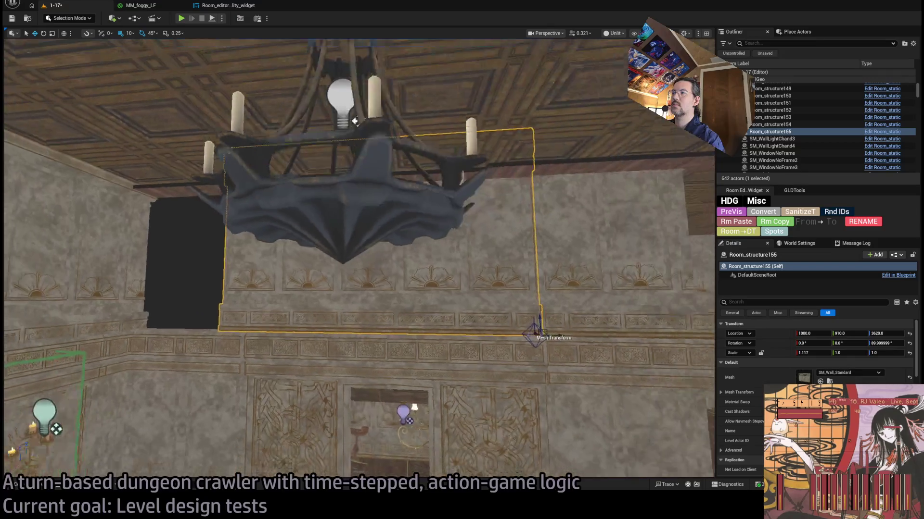
Set the upper wall behind the chandelier to an X scale of 1.0.
left_click(234, 370)
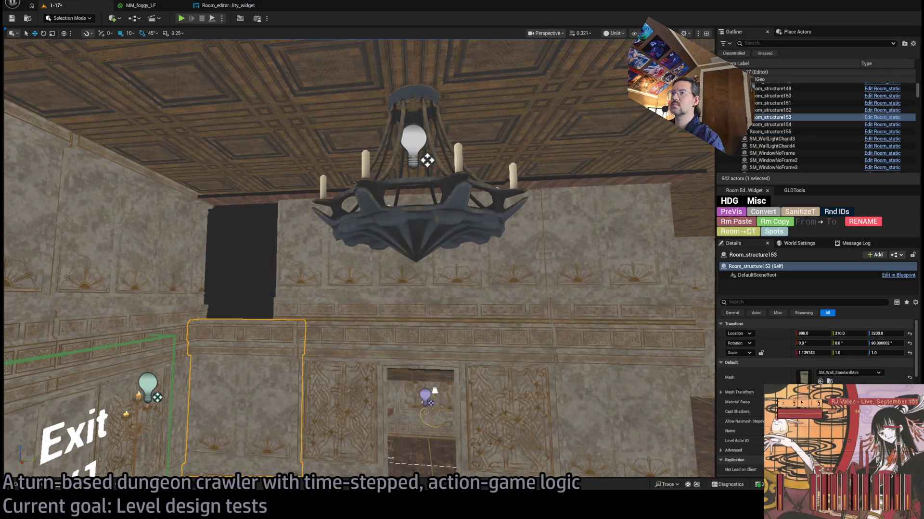
left_click(427, 160)
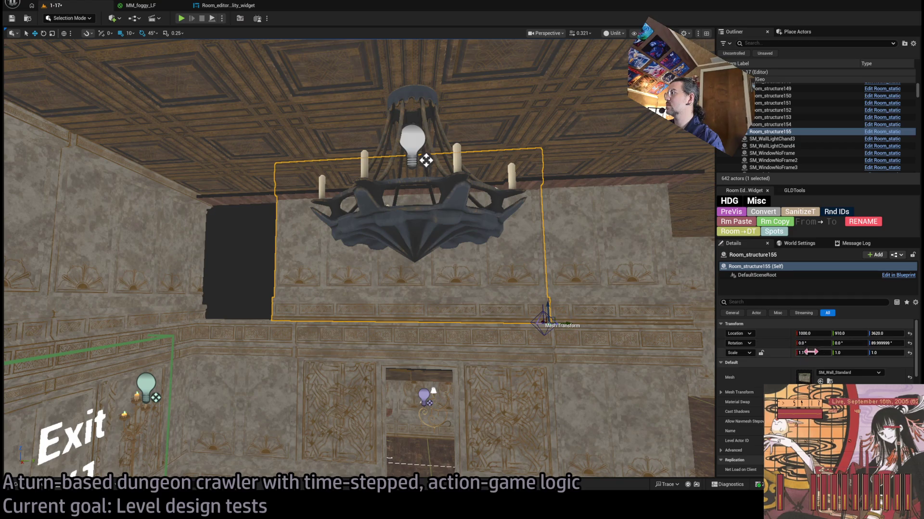
left_click(813, 353)
type("1")
key("Return")
Alt-drag a duplicate of that wall to the left and switch to scaling the copy.
mouse_move(560, 323)
left_mouse_down("alt")
mouse_move(291, 322)
mouse_move(313, 322)
left_mouse_up("alt")
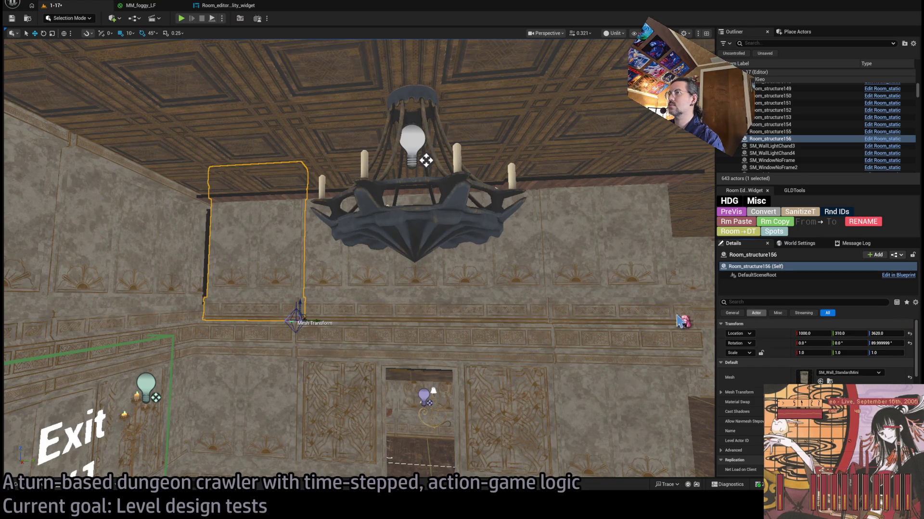
mouse_move(680, 319)
left_mouse_down()
mouse_move(529, 312)
mouse_move(367, 326)
mouse_move(526, 347)
mouse_move(651, 419)
left_mouse_up()
key("r")
left_click_drag(421, 330, 421, 331)
left_click(421, 330)
left_click_drag(494, 312, 494, 312)
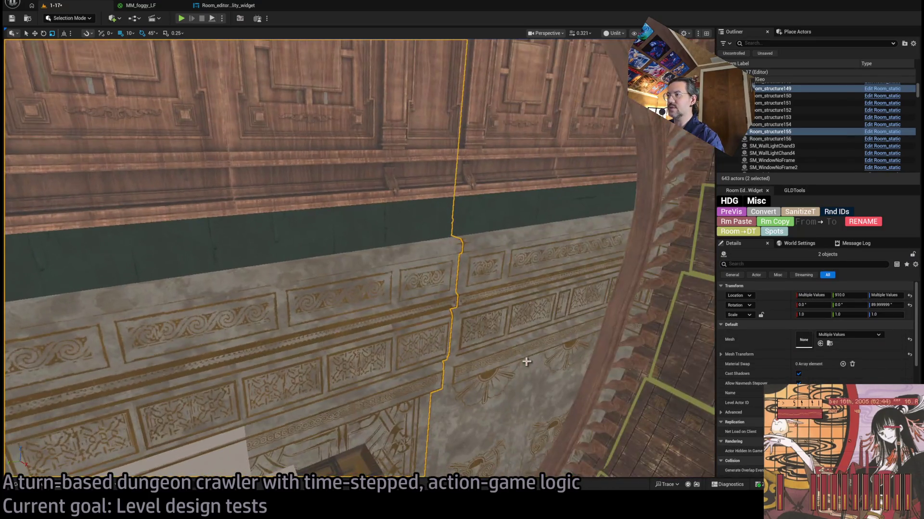
left_click(494, 312, "ctrl")
left_click_drag(562, 345, 562, 345)
left_click(409, 371)
left_click(409, 371, "ctrl")
key("f")
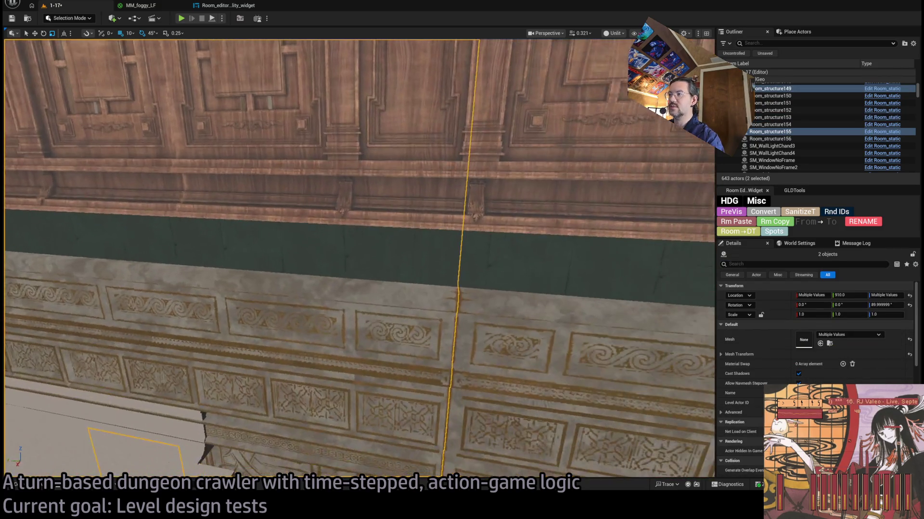
left_click(528, 409, "ctrl")
left_click(563, 351, "ctrl")
key("f")
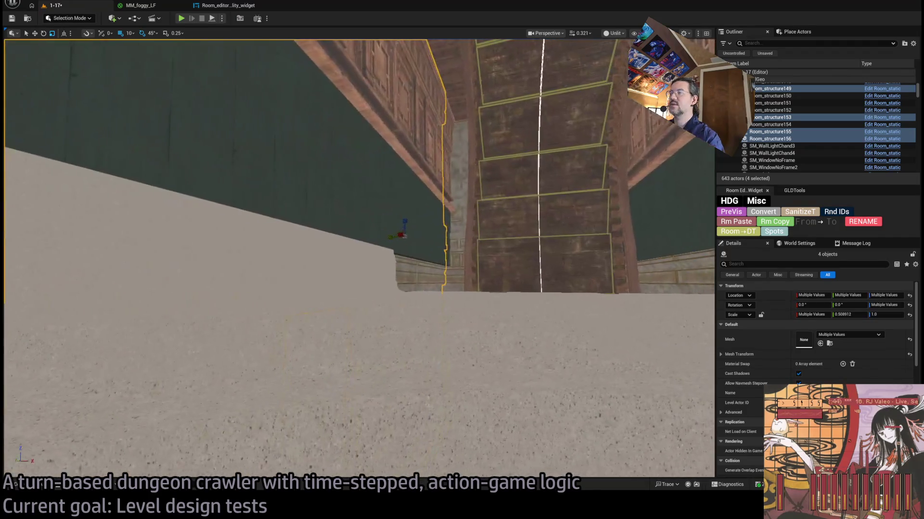
key("ctrl+z")
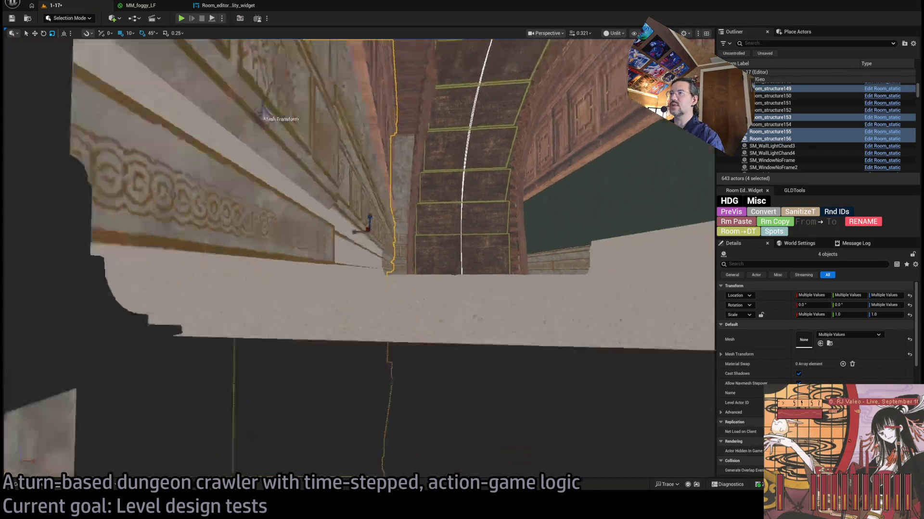
key("w")
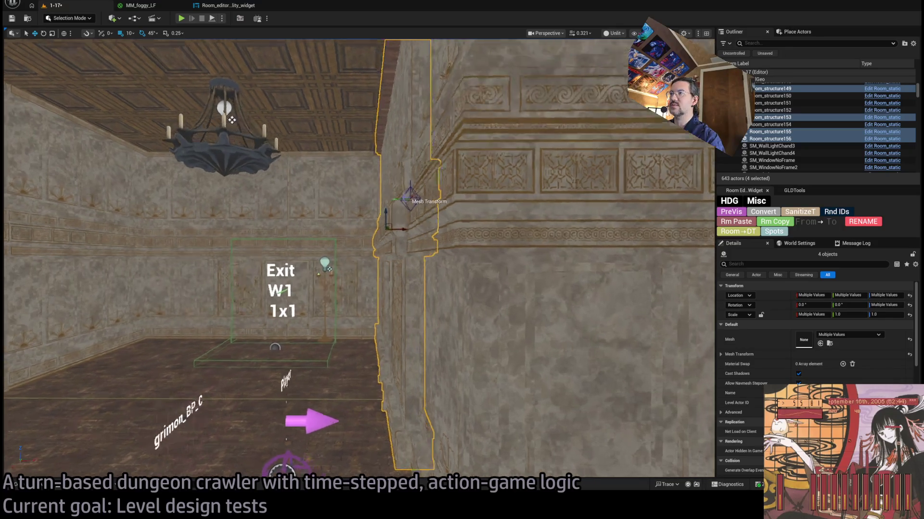
scroll(356, 290, "up", 3)
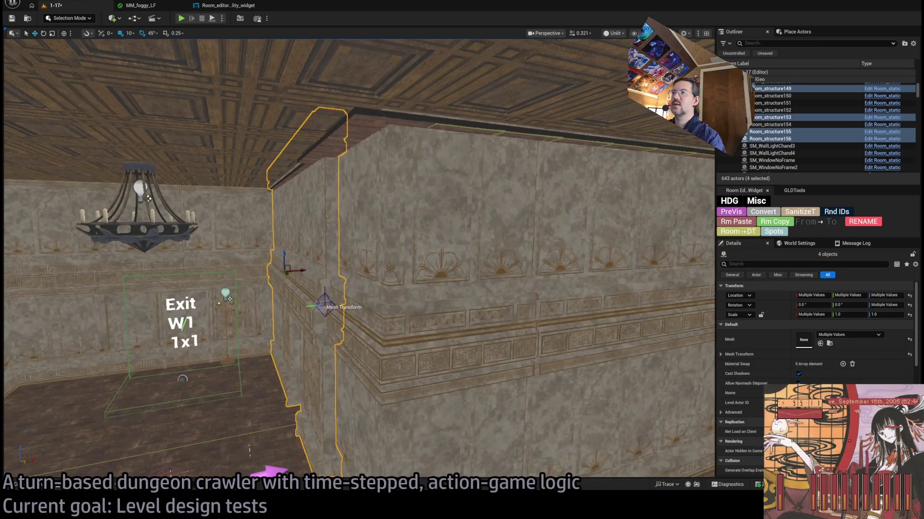
left_click(505, 363)
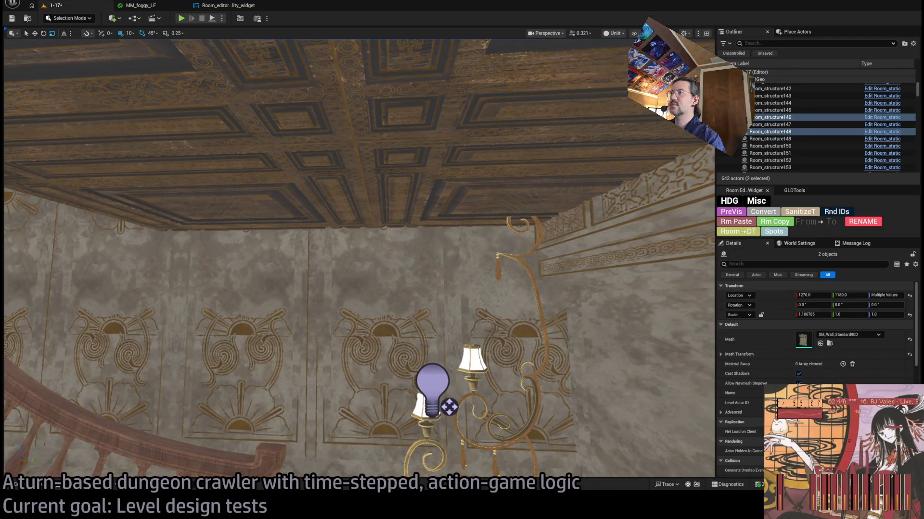
Select the wall sconce with its point light and lower both slightly along Z.
left_click(444, 339)
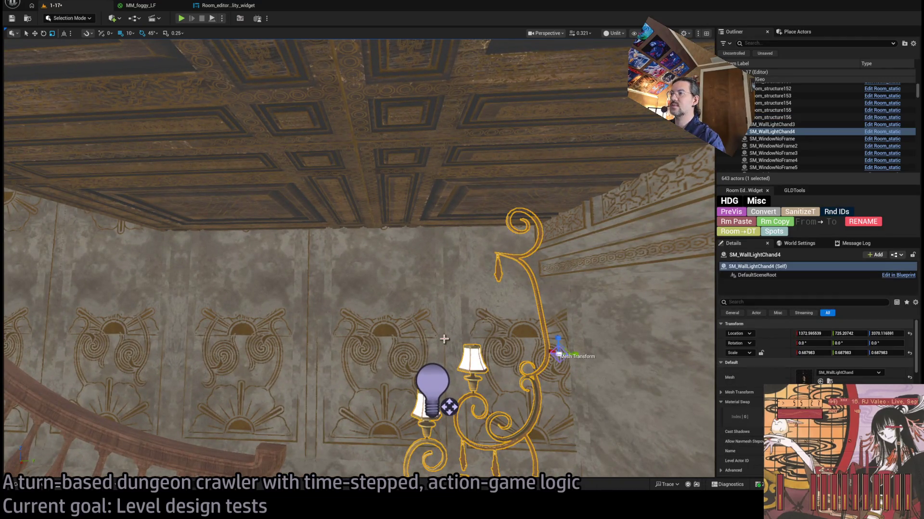
left_click(433, 374, "ctrl")
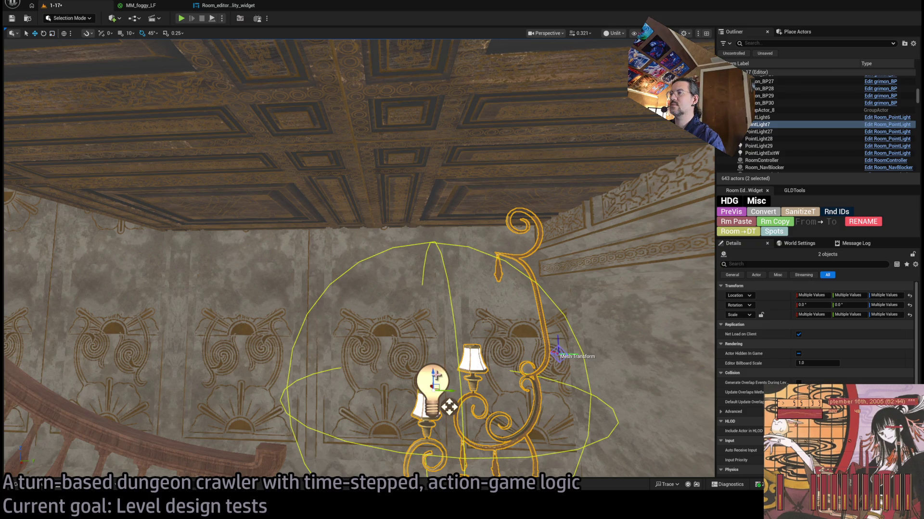
left_click_drag(425, 344, 425, 348)
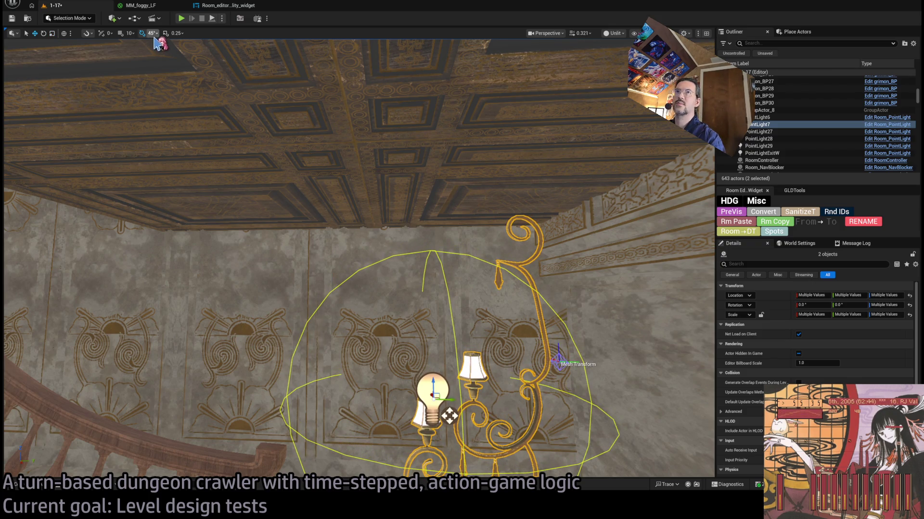
mouse_move(243, 185)
left_mouse_down()
mouse_move(231, 206)
mouse_move(226, 192)
mouse_move(214, 195)
left_mouse_up()
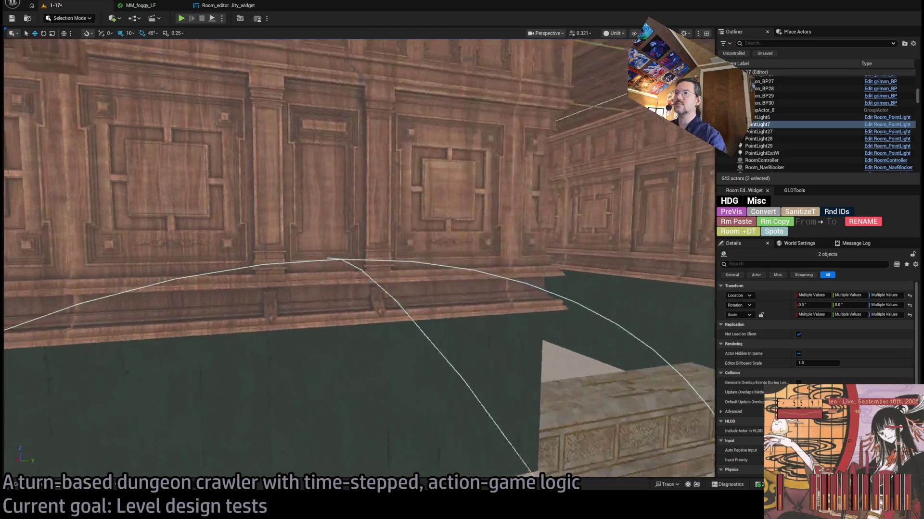
key("f")
mouse_move(359, 260)
left_mouse_down()
mouse_move(336, 264)
mouse_move(361, 260)
left_mouse_up()
Alt-drag a copy of SM_RoofChandelier_02 and its two spotlights to a new spot, then frame it.
left_click(392, 403)
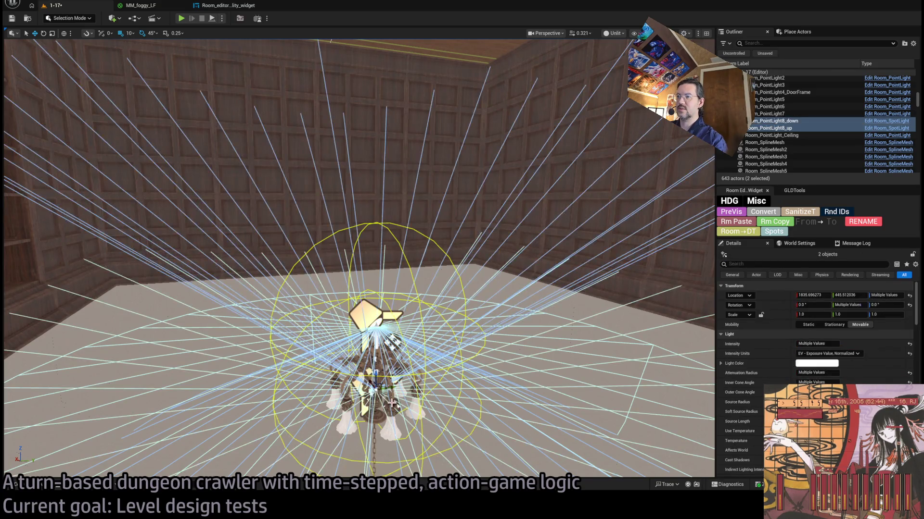
left_click(418, 395, "ctrl")
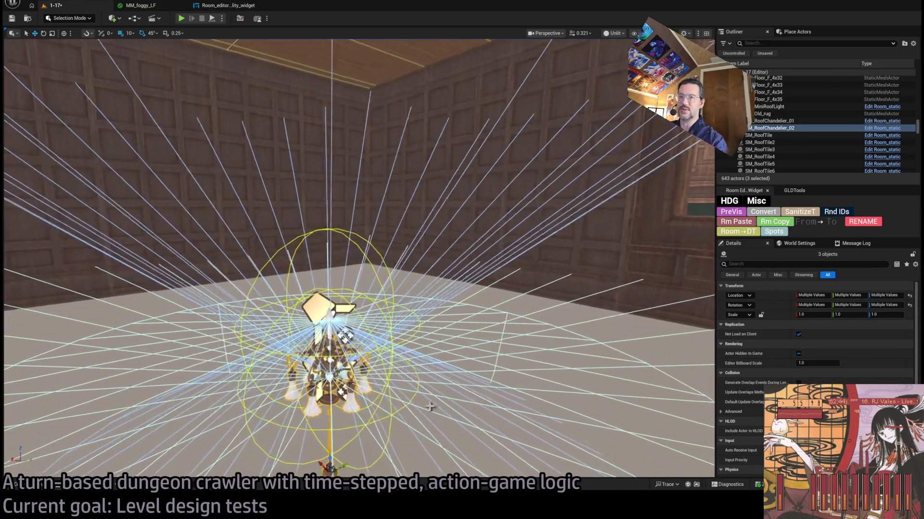
left_click_drag(430, 407, 471, 457)
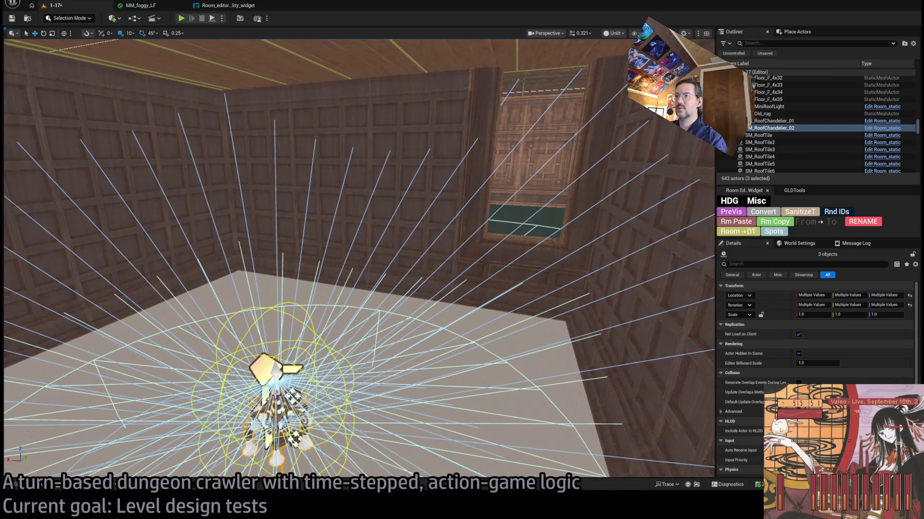
left_click_drag(296, 451, 330, 404)
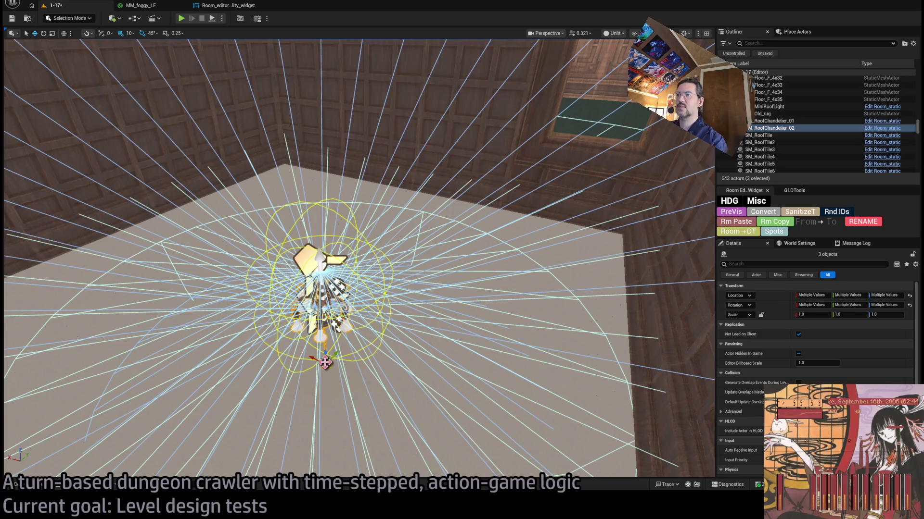
mouse_move(334, 354)
left_mouse_down()
mouse_move(516, 197)
mouse_move(503, 168)
mouse_move(505, 224)
mouse_move(493, 201)
mouse_move(493, 223)
left_mouse_up()
key("f")
left_click_drag(406, 214, 406, 193)
left_click_drag(284, 353, 266, 319)
mouse_move(338, 394)
left_mouse_down()
mouse_move(364, 386)
mouse_move(370, 351)
left_mouse_up()
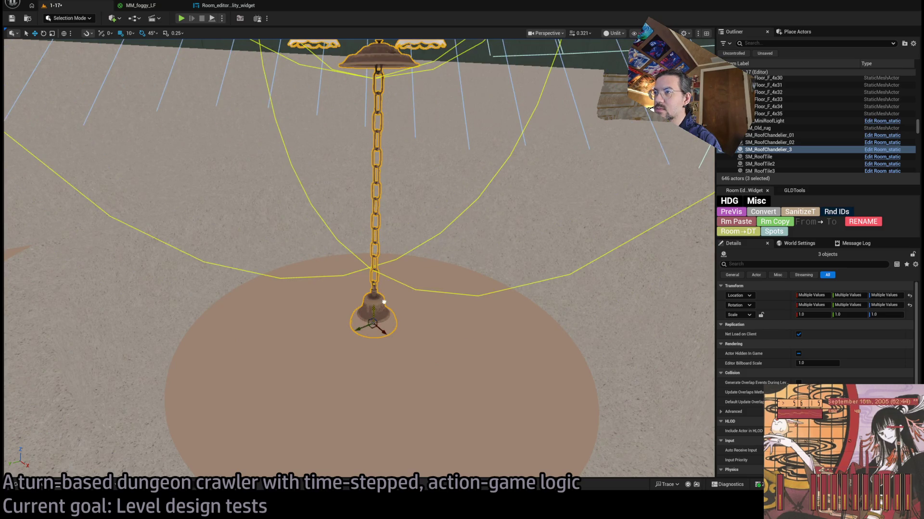
Select the new chandelier with its lights, focus it, and lower grid snap from 10 to 5.
left_click(384, 302)
key("ctrl+z")
key("f")
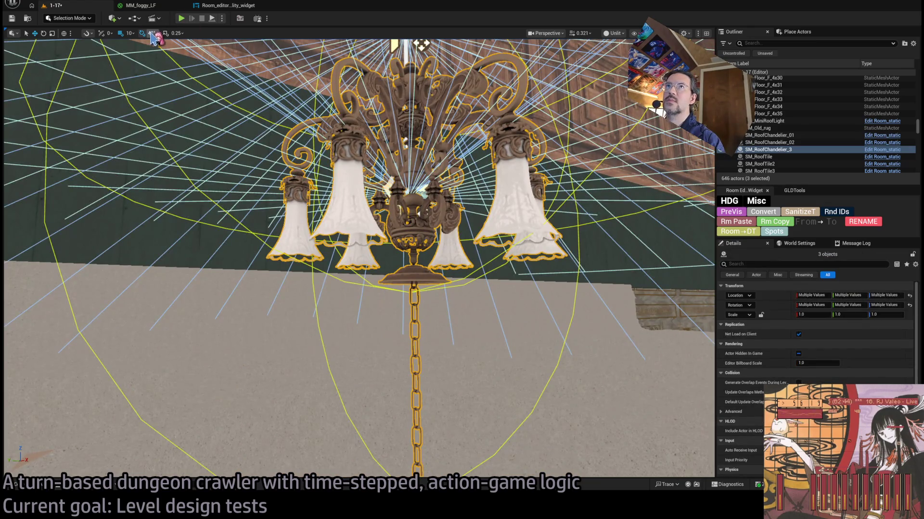
key("[")
Orbit the view to inspect the chandelier down its chain, from below, and from afar.
left_click_drag(154, 67, 425, 292)
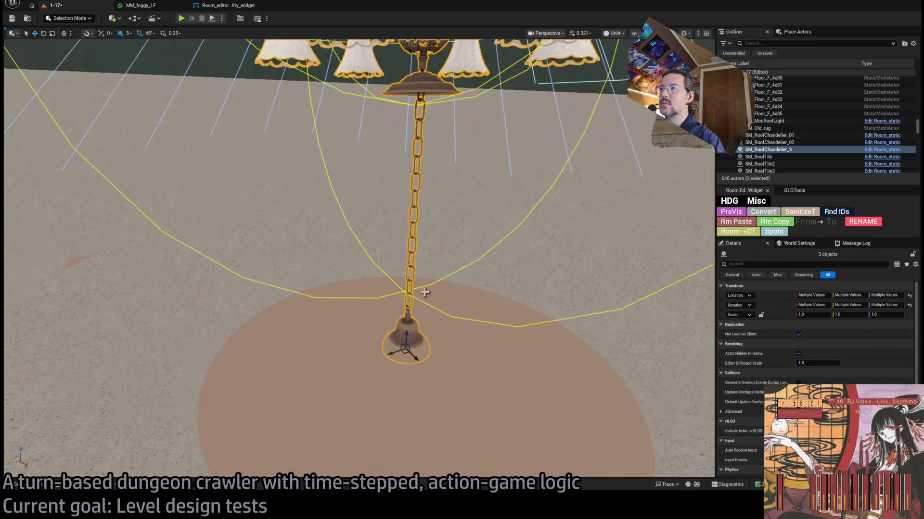
mouse_move(402, 331)
left_mouse_down()
mouse_move(469, 65)
mouse_move(433, 96)
mouse_move(414, 140)
mouse_move(375, 185)
mouse_move(353, 338)
mouse_move(322, 350)
mouse_move(393, 327)
left_mouse_up()
left_click_drag(381, 358, 400, 322)
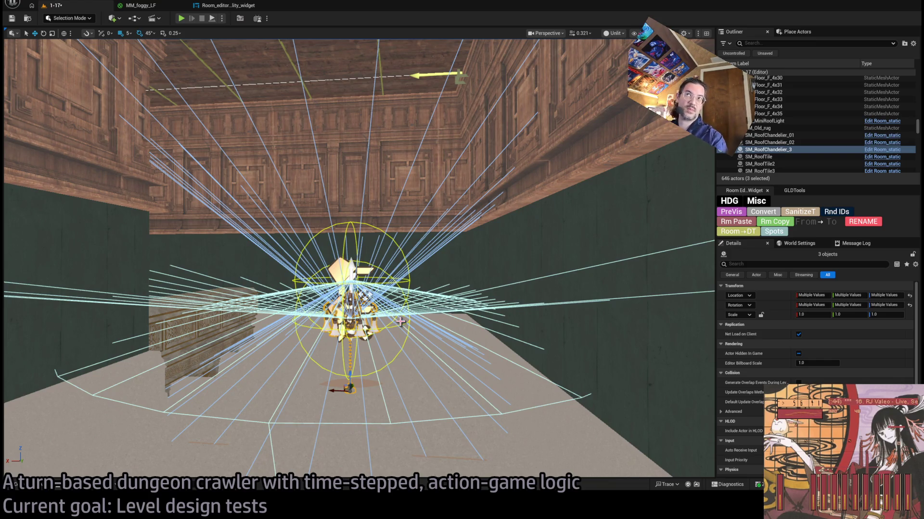
scroll(404, 320, "up", 3)
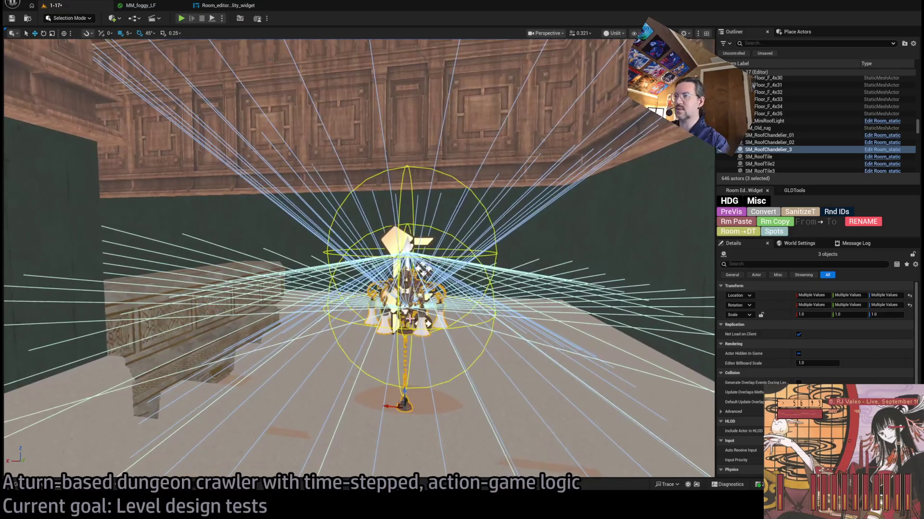
scroll(409, 319, "up", 3)
Check Room_PointLight8_up2 and Room_PointLight8_down2 in Lit view, then launch Play In Editor.
left_click(406, 166)
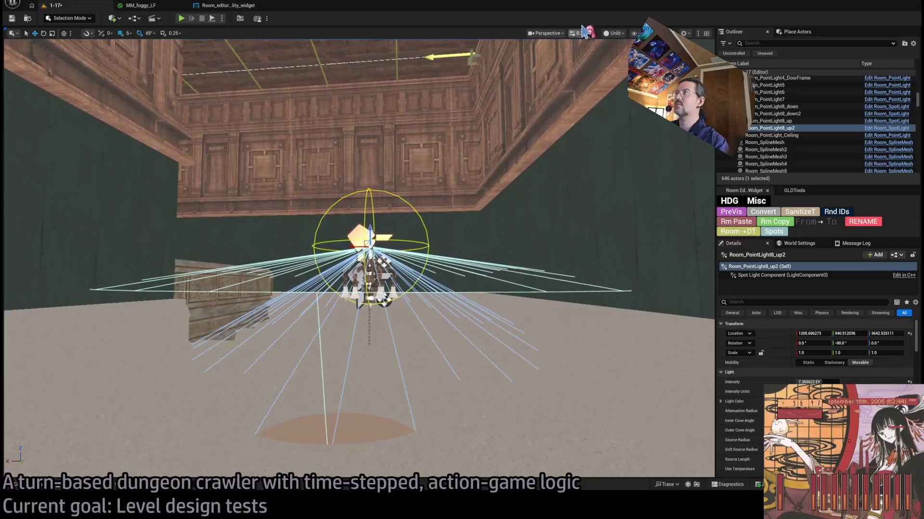
key("alt+4")
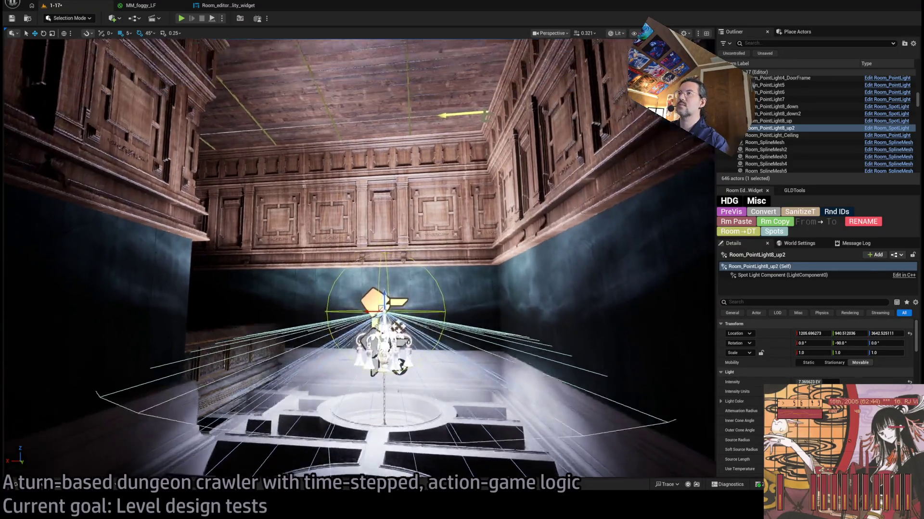
key("f")
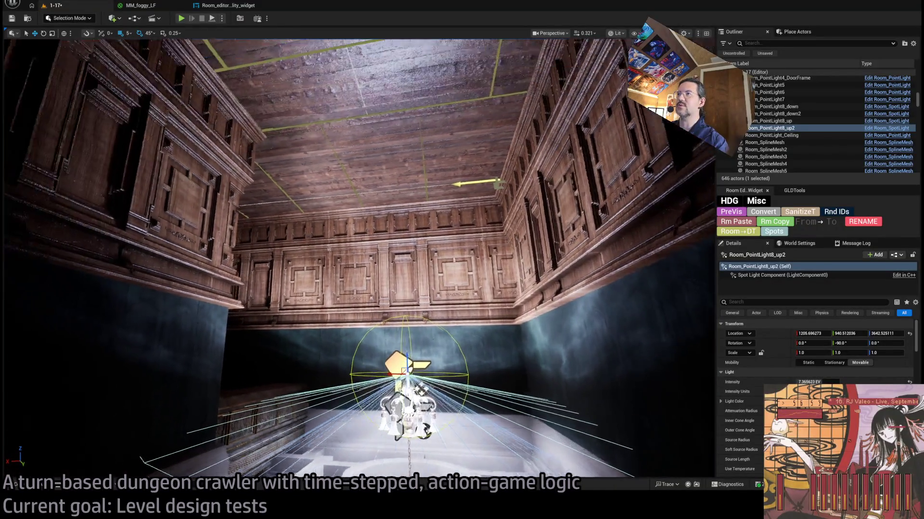
key("f")
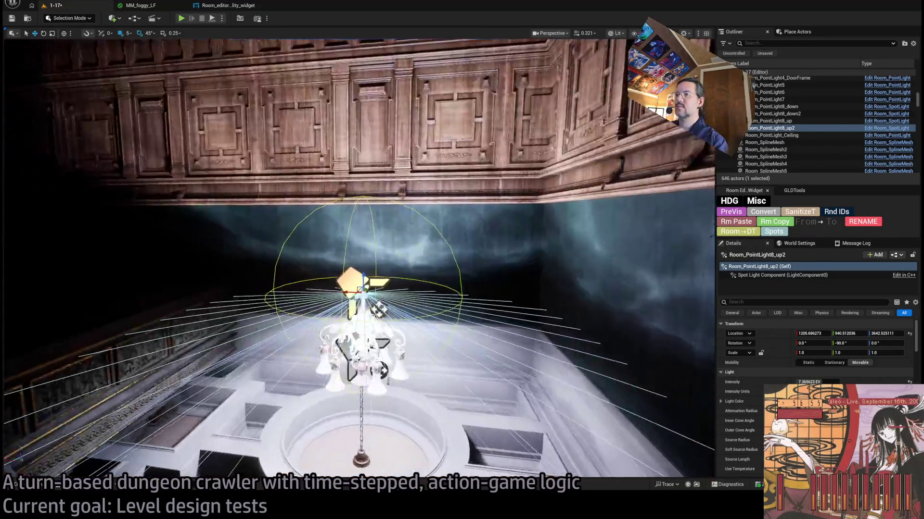
left_click(432, 319)
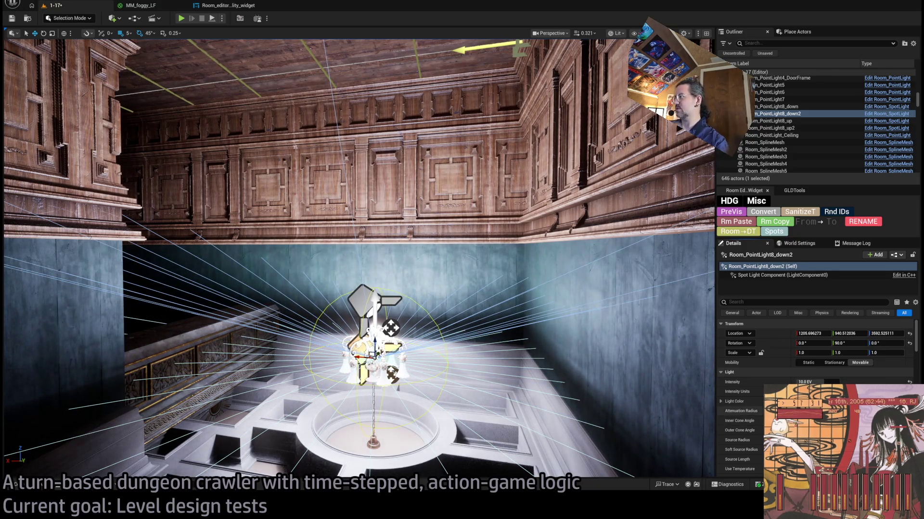
mouse_move(572, 338)
left_mouse_down()
mouse_move(524, 289)
mouse_move(455, 317)
mouse_move(487, 297)
left_mouse_up()
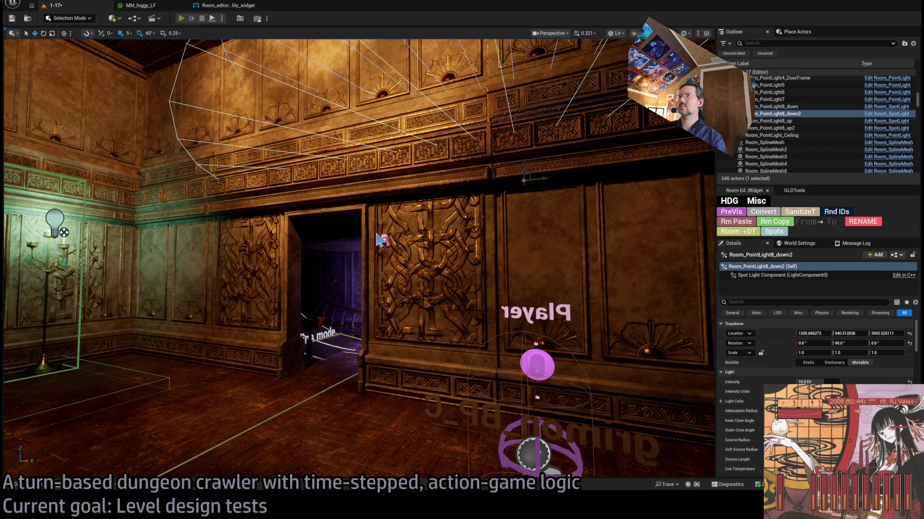
key("alt+p")
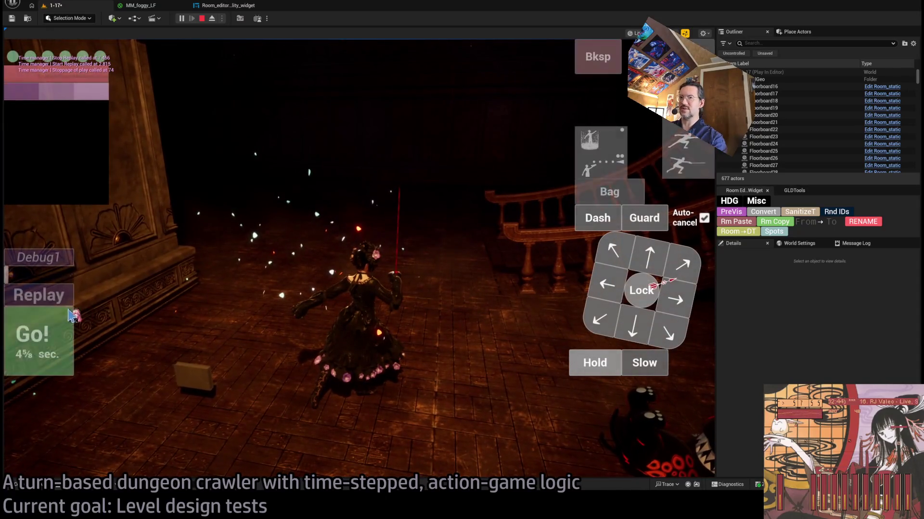
Queue and run left, forward-right and right moves through the rooms, then open the graphics settings.
left_click(70, 313)
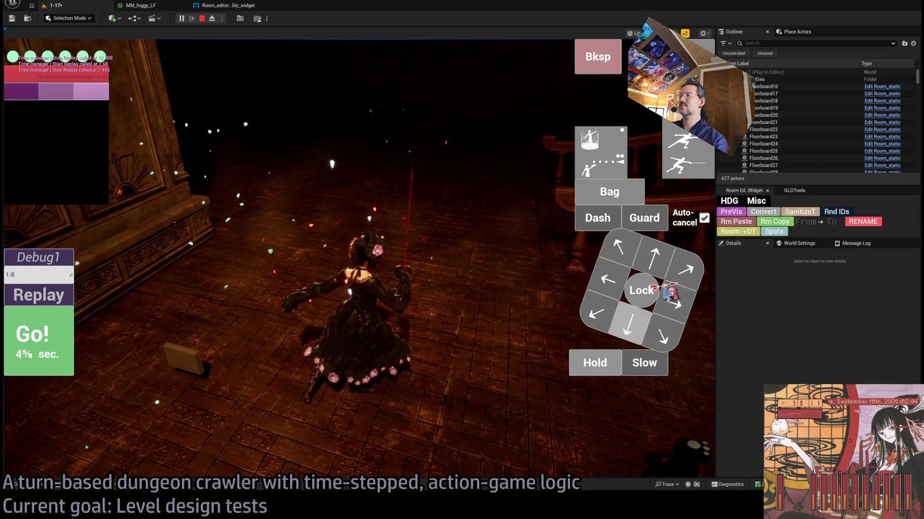
left_click(602, 300)
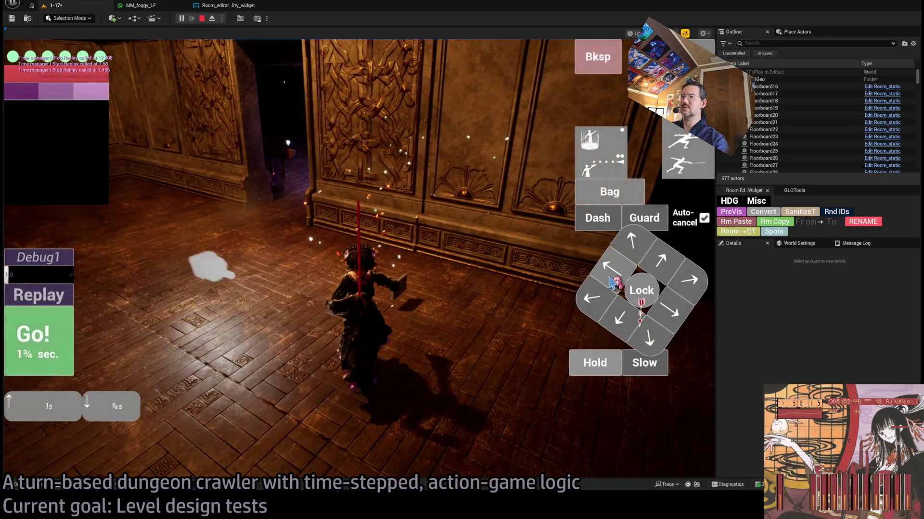
left_click(59, 344)
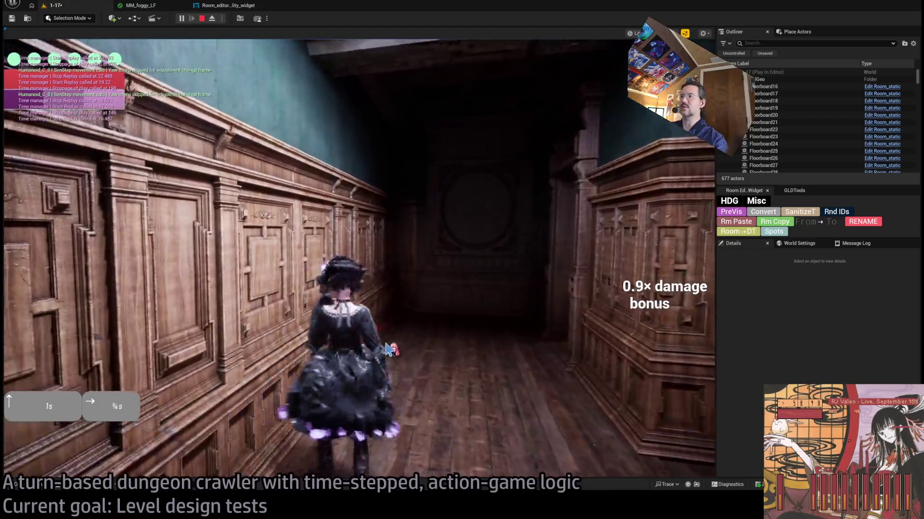
left_click(389, 349)
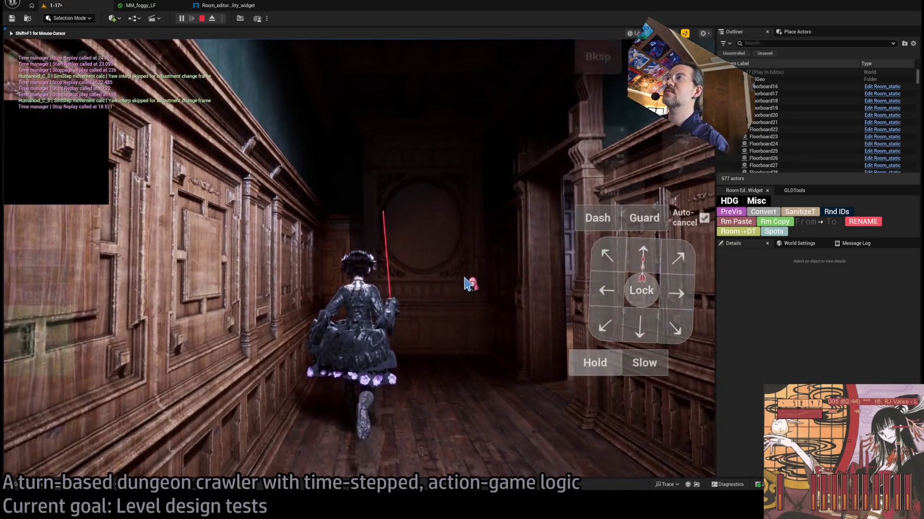
key("e")
key("d")
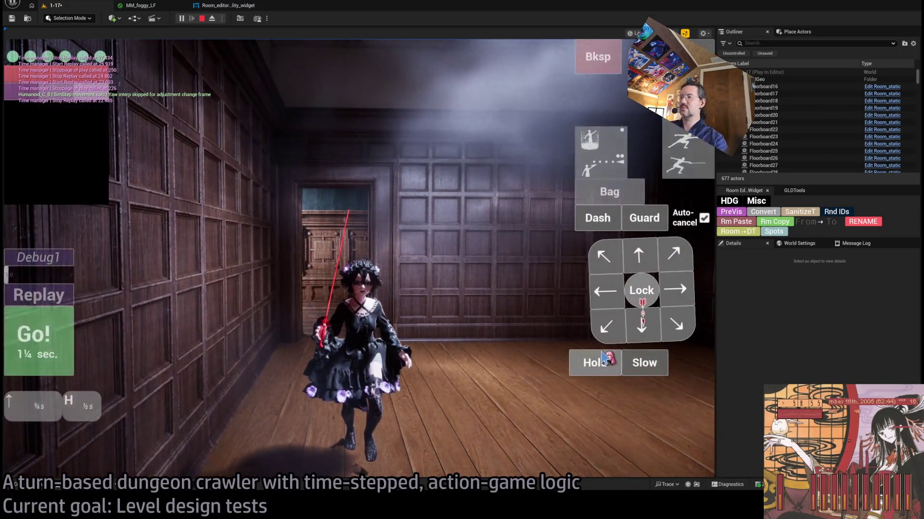
left_click(73, 351)
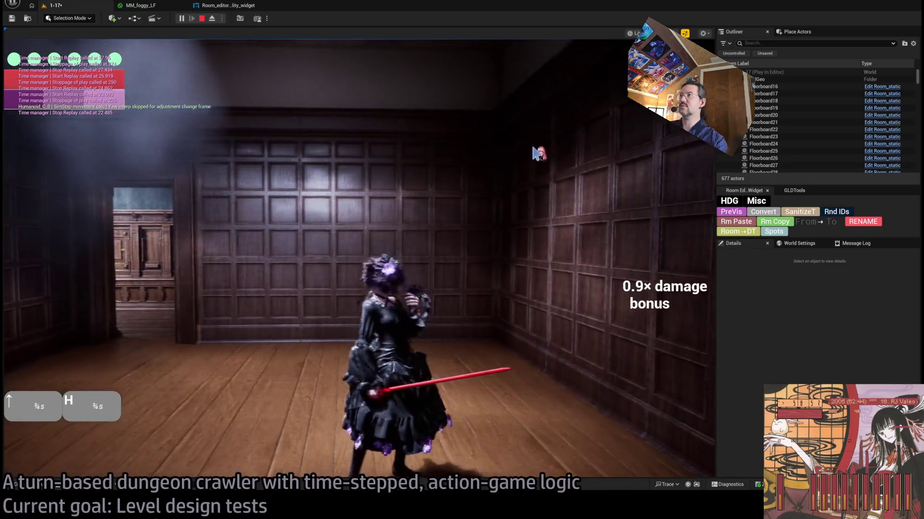
key("Escape")
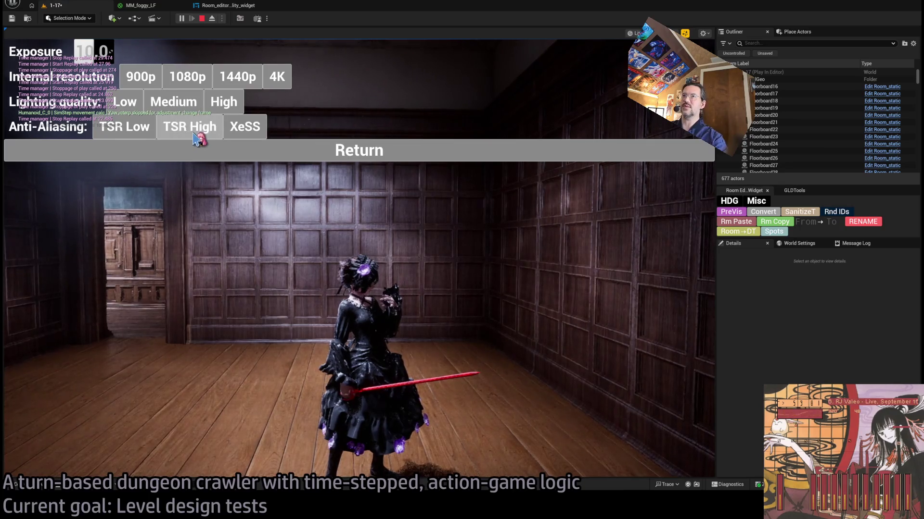
Resume play and enable the 'stat gpu' and 'stat unit' timing overlays from the console.
left_click(330, 150)
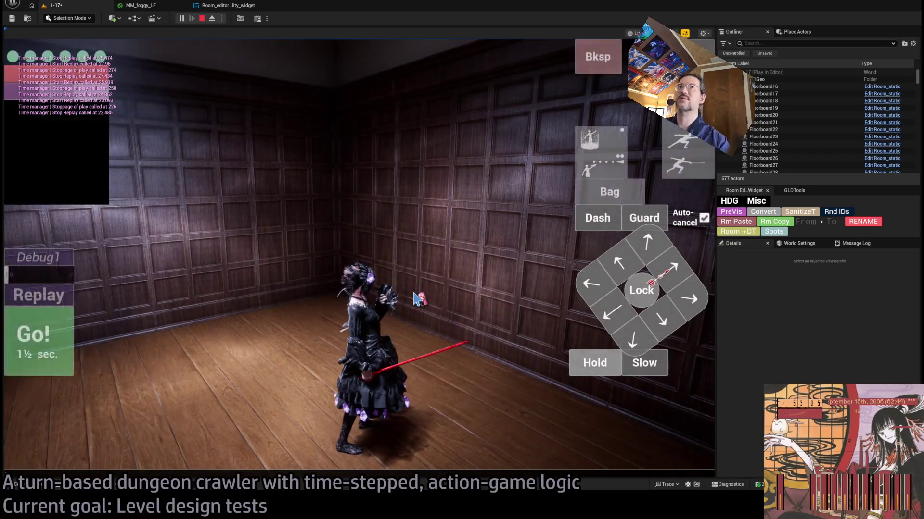
key("grave")
type("stat gpu")
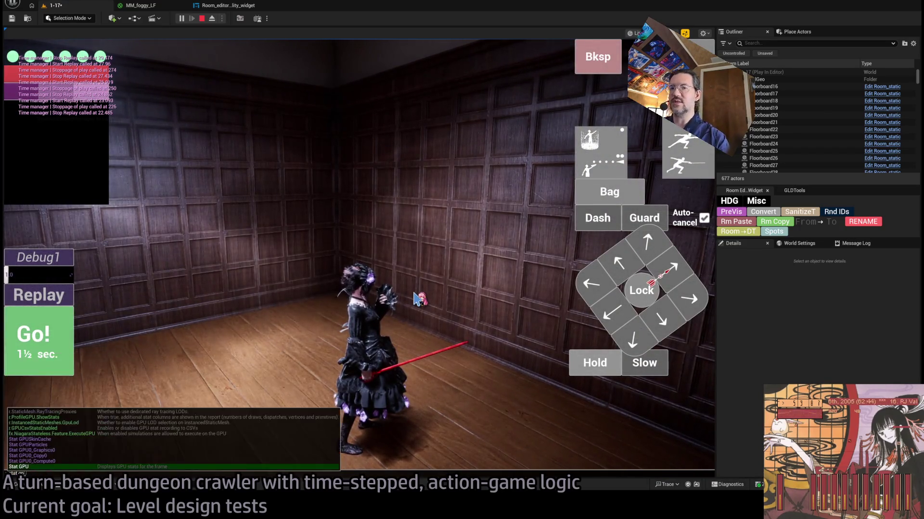
key("Return")
key("grave")
type("stat unit")
key("Return")
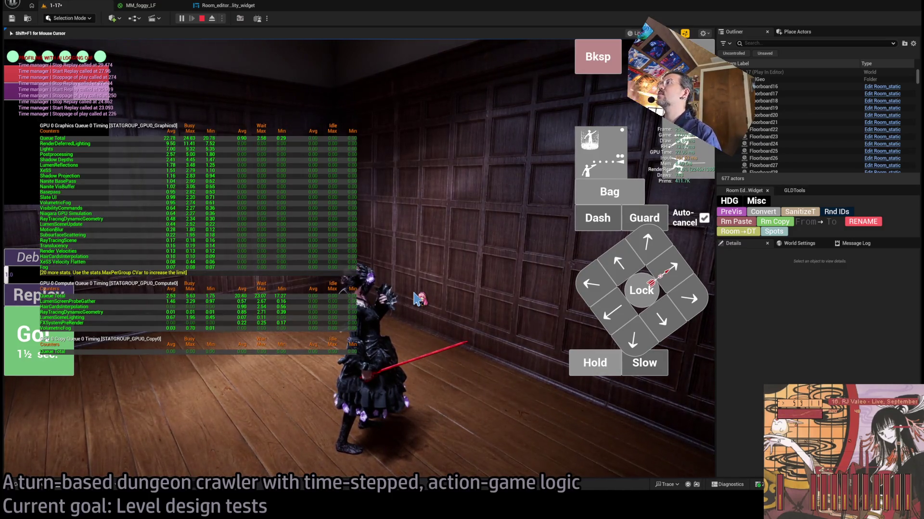
Reopen the console, clear the input, and enter the maxfps command.
key("grave")
type("stat")
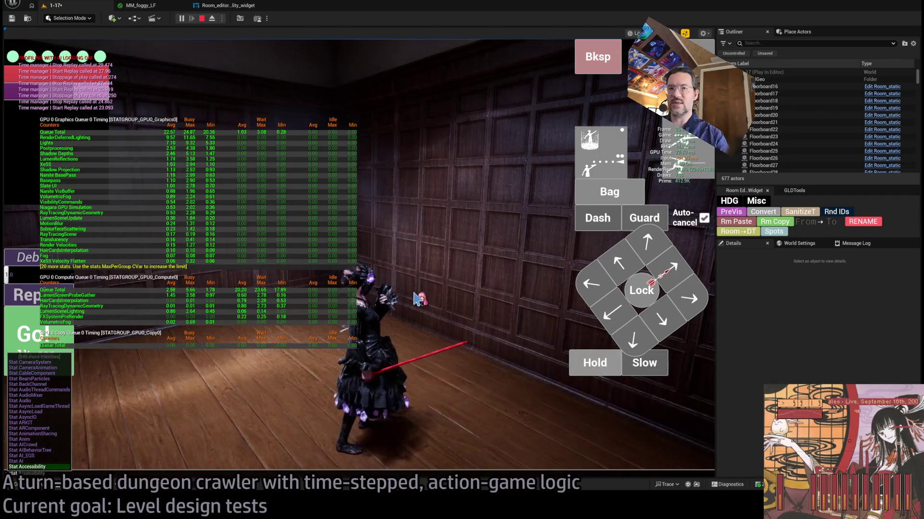
key("BackSpace")
key("BackSpace")
key("BackSpace")
type("r.")
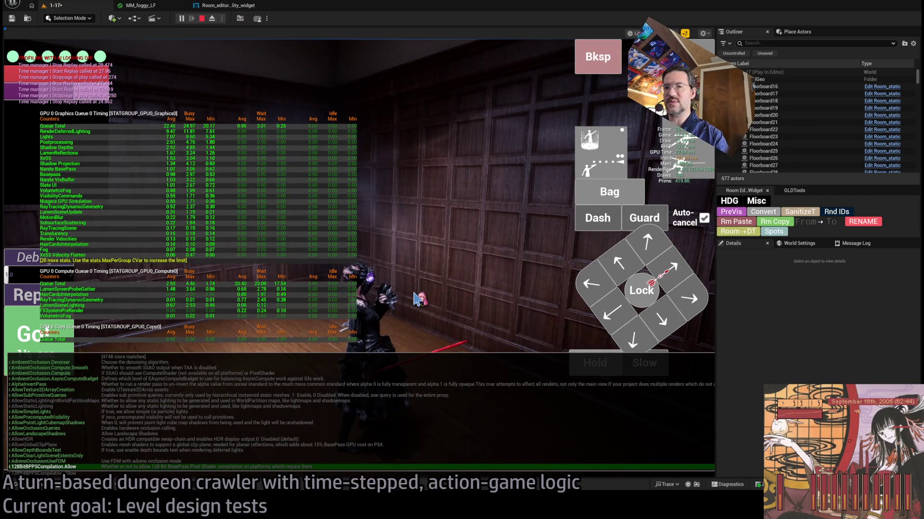
key("BackSpace")
key("BackSpace")
type("maxfps 30")
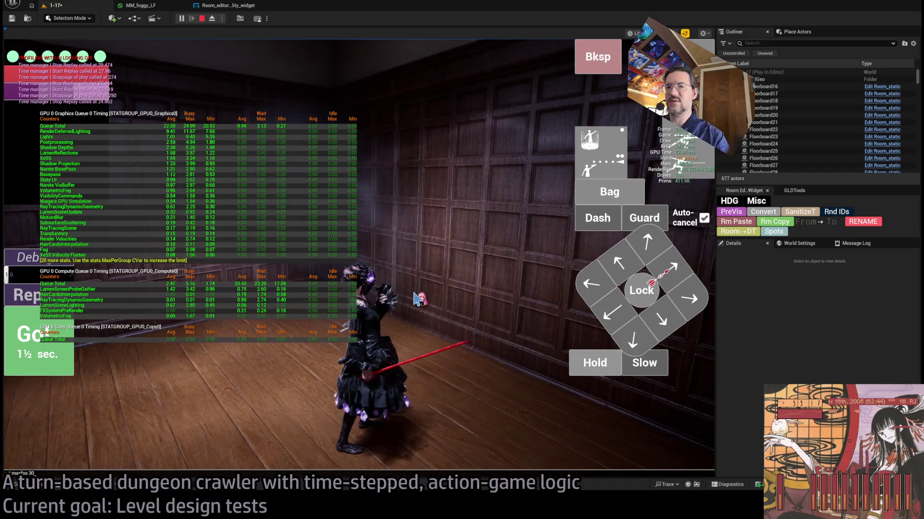
key("Return")
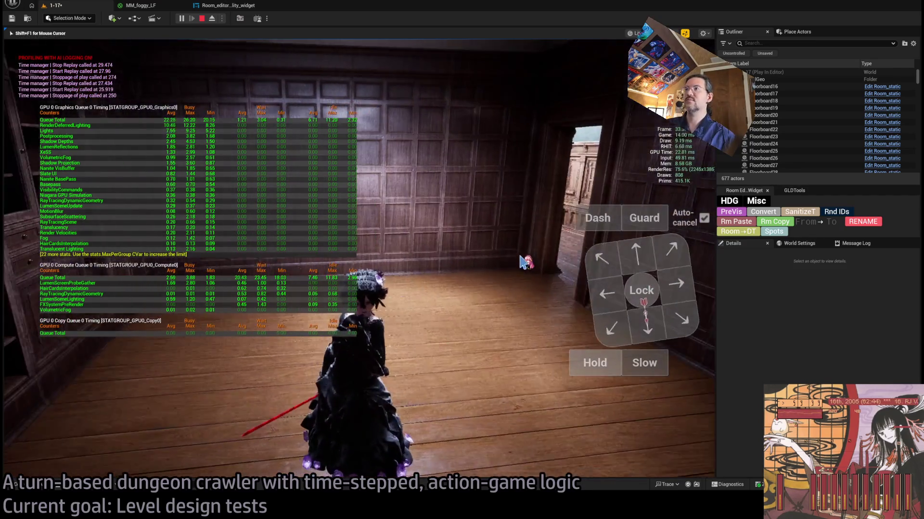
mouse_move(524, 263)
left_mouse_down()
mouse_move(558, 243)
mouse_move(481, 238)
mouse_move(425, 219)
mouse_move(413, 154)
mouse_move(523, 281)
mouse_move(440, 316)
mouse_move(231, 182)
mouse_move(175, 135)
left_mouse_up()
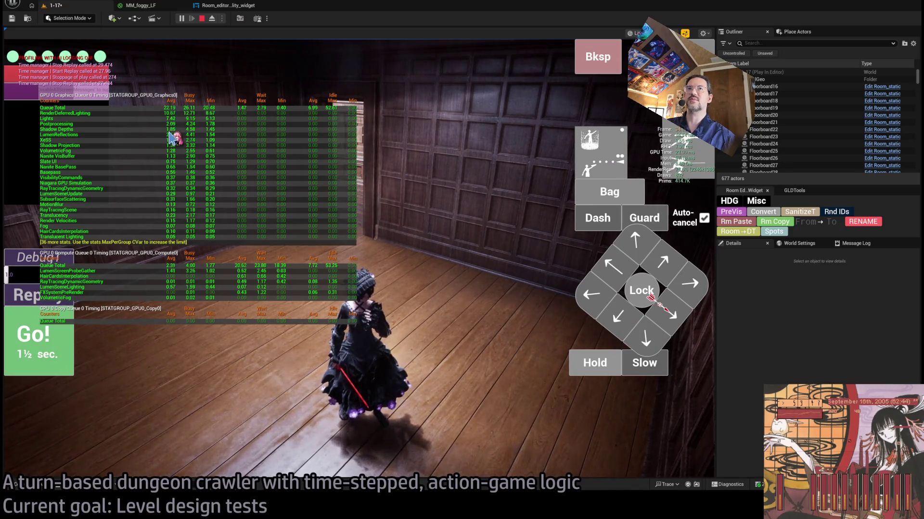
mouse_move(173, 138)
left_mouse_down()
mouse_move(429, 268)
mouse_move(270, 289)
mouse_move(486, 303)
mouse_move(356, 319)
mouse_move(439, 309)
mouse_move(487, 264)
mouse_move(484, 289)
mouse_move(423, 330)
mouse_move(408, 326)
mouse_move(230, 126)
left_mouse_up()
Eject from the player with F8 and turn the free camera to centre the candelabra.
key("F8")
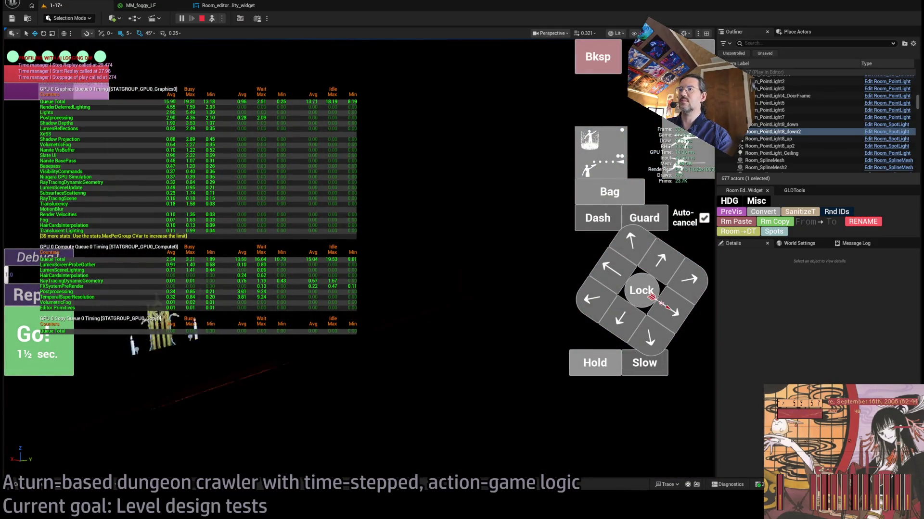
key("e")
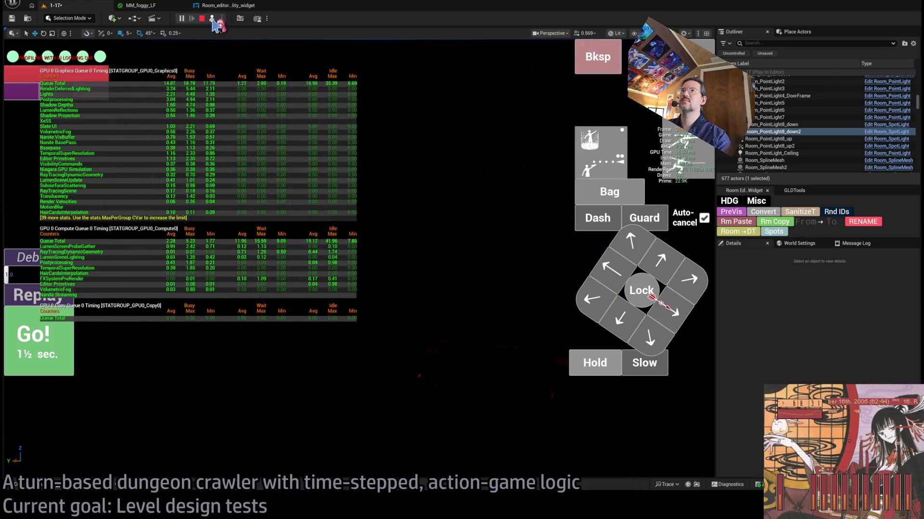
Re-possess the player, run 'profilegpu' in the console, and view the captured GPU profile.
left_click(212, 19)
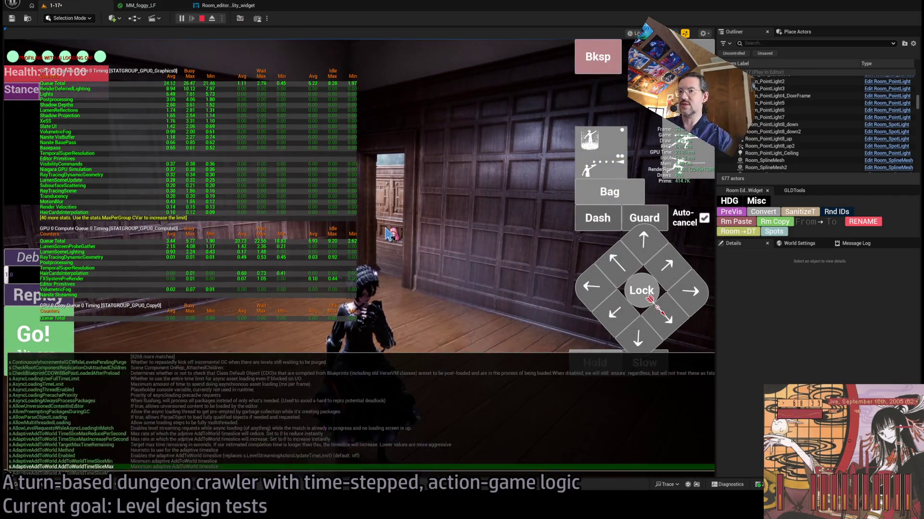
left_click(387, 234)
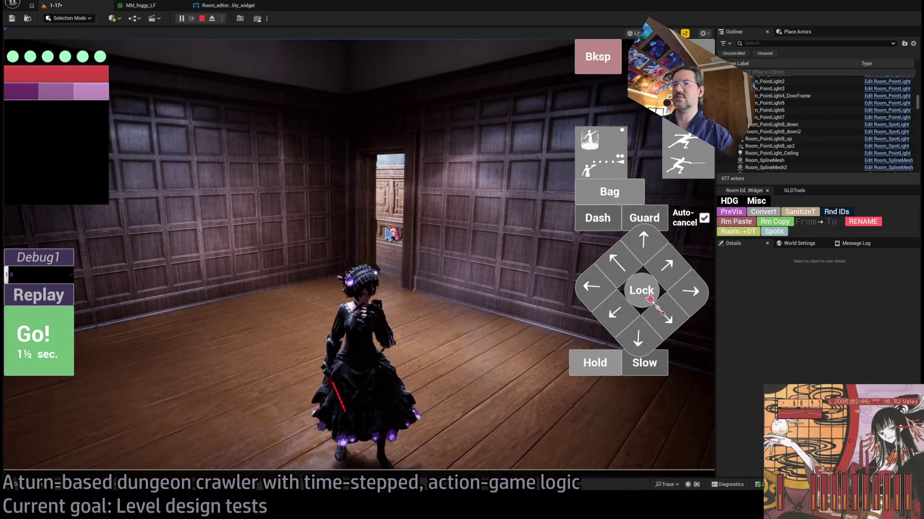
key("grave")
type("profilegpu")
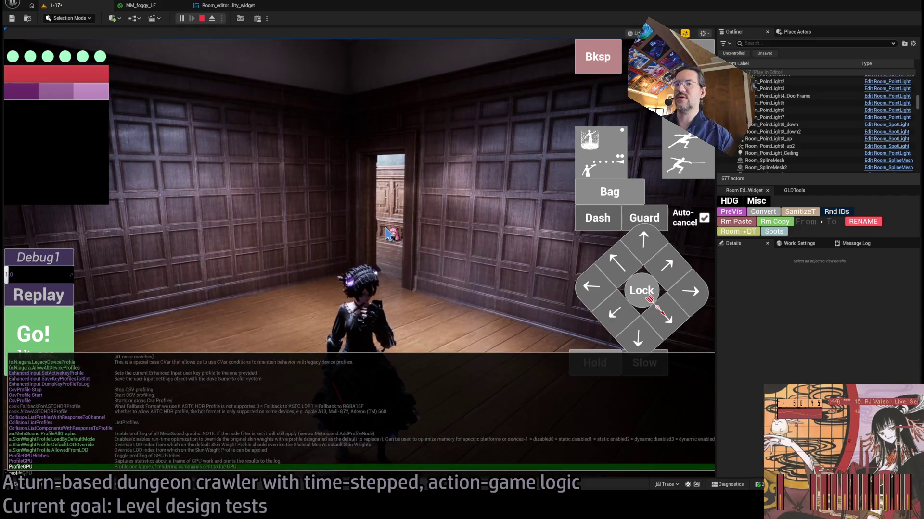
key("Return")
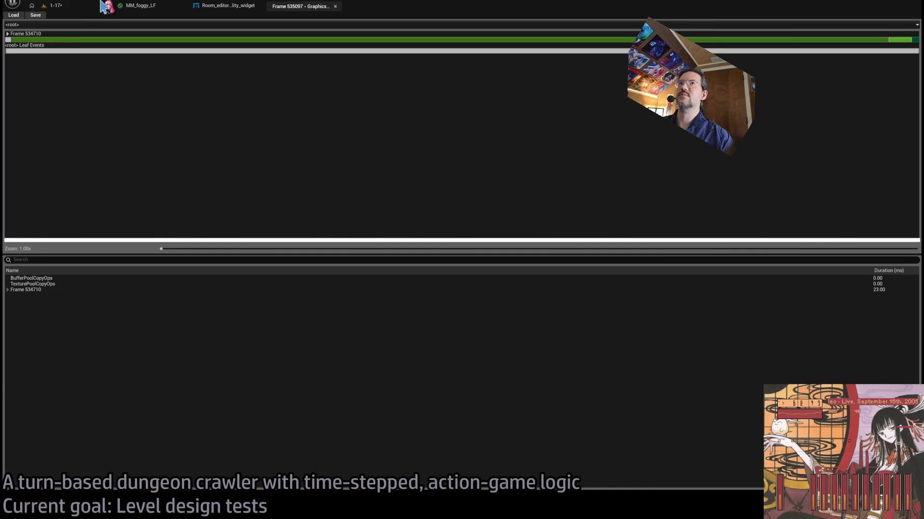
left_click(102, 4)
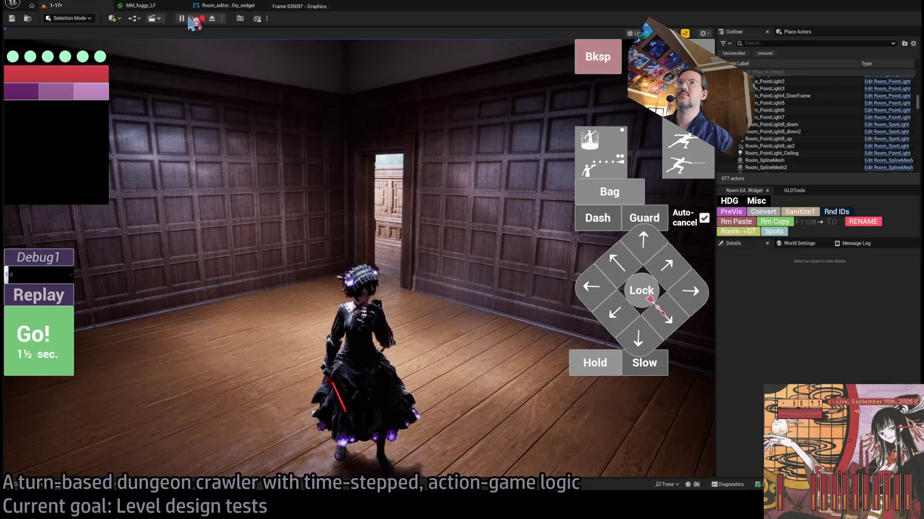
left_click(293, 6)
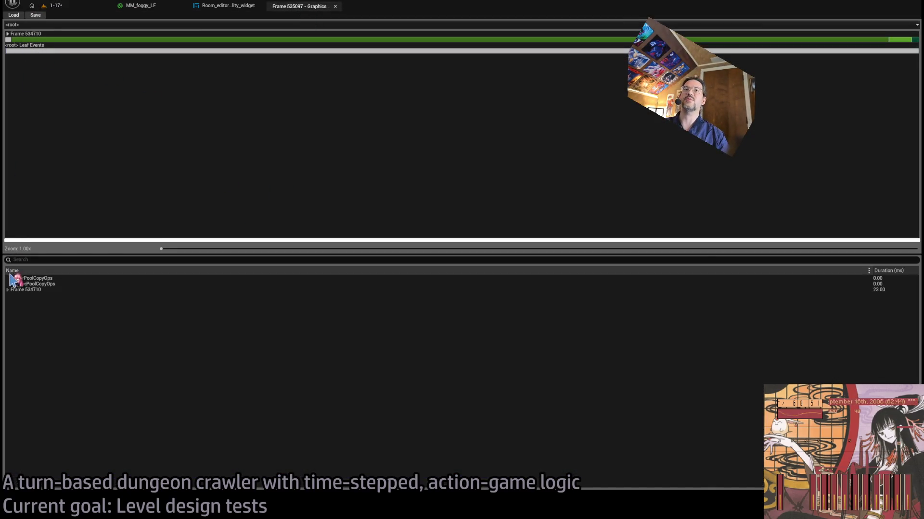
Expand Frame 534710 and SceneRender - ViewFamilies in the tree down to RenderGraphExecute - /ViewFamilies.
left_click(7, 289)
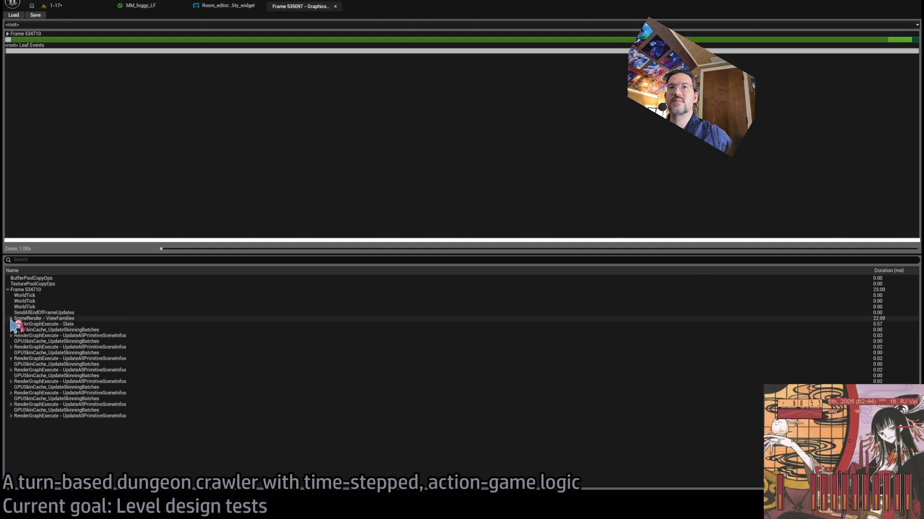
double_click(27, 318)
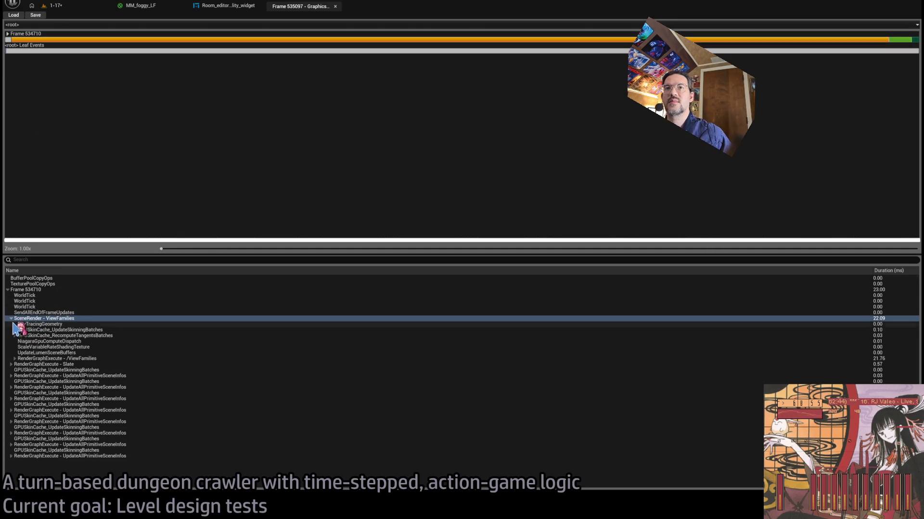
left_click(43, 330)
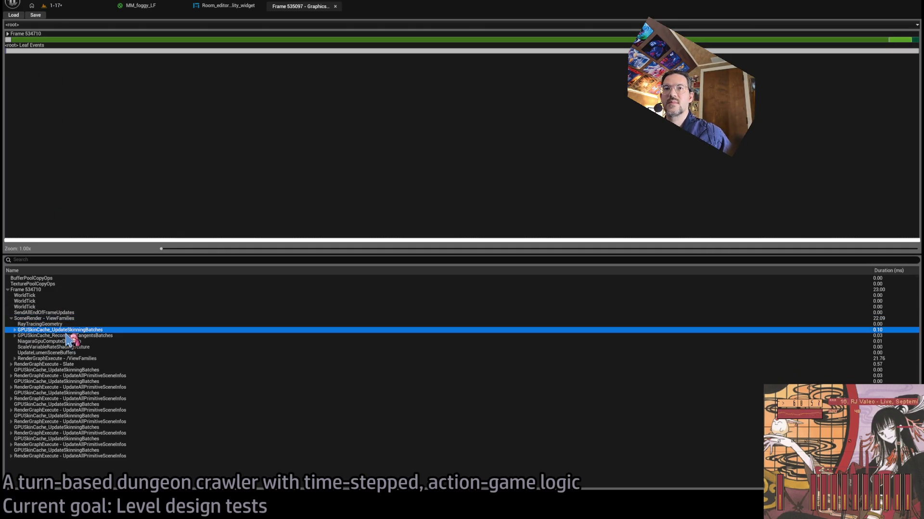
left_click(53, 358)
left_click(54, 331)
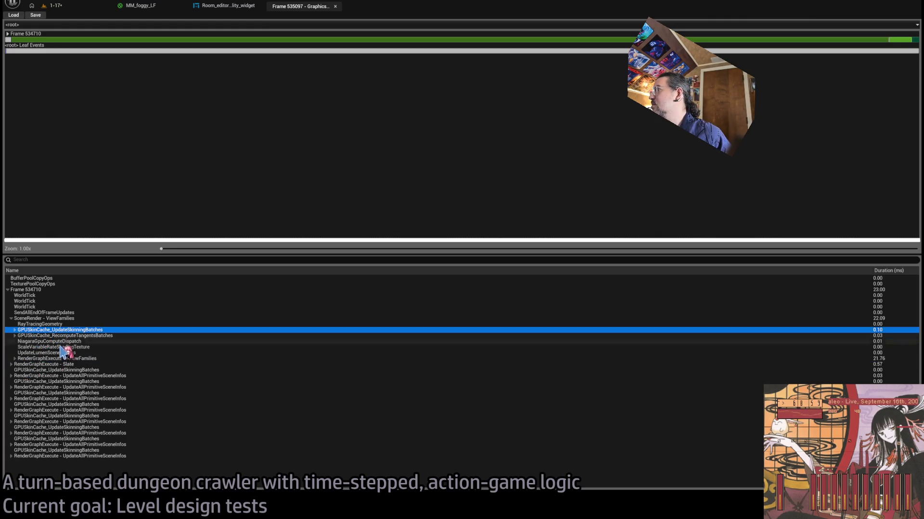
left_click(70, 359)
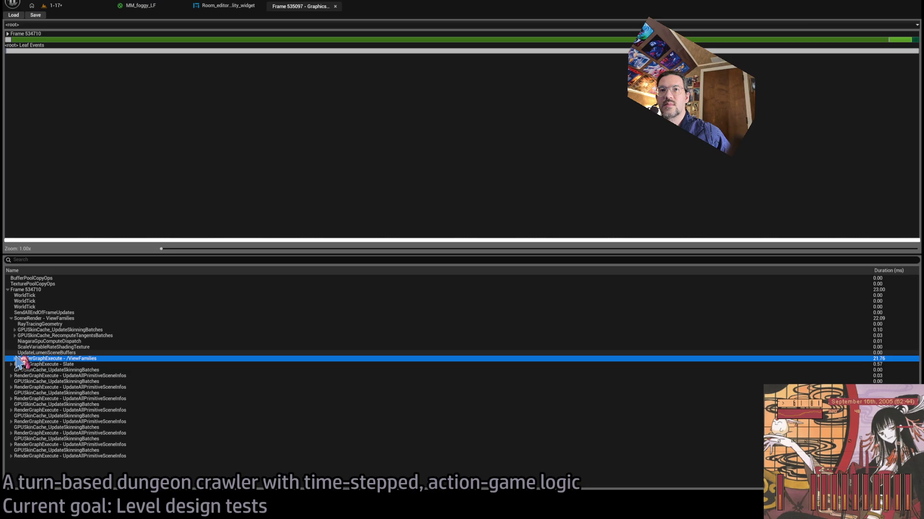
left_click(15, 359)
Drill the timeline through Frame 534710 and SceneRender - ViewFamilies into RenderGraphExecute - /ViewFamilies.
left_click(52, 39)
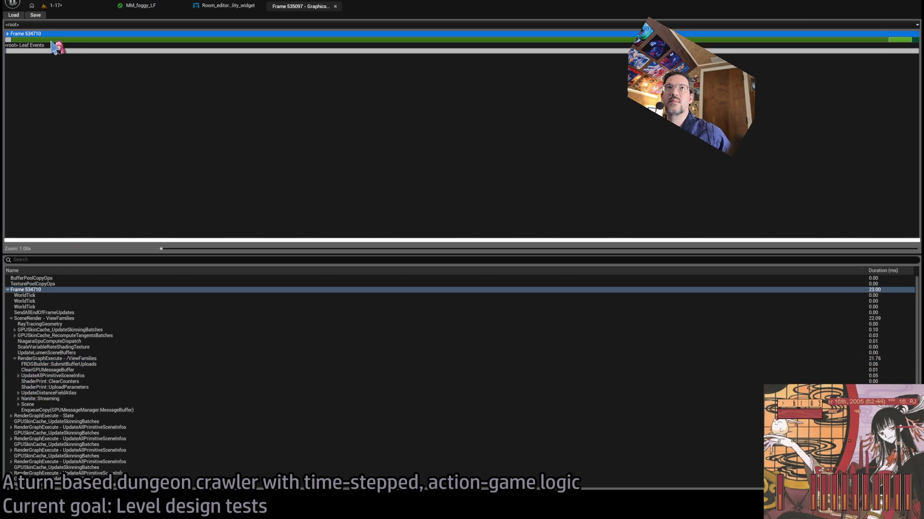
double_click(12, 40)
left_click(14, 42)
double_click(15, 42)
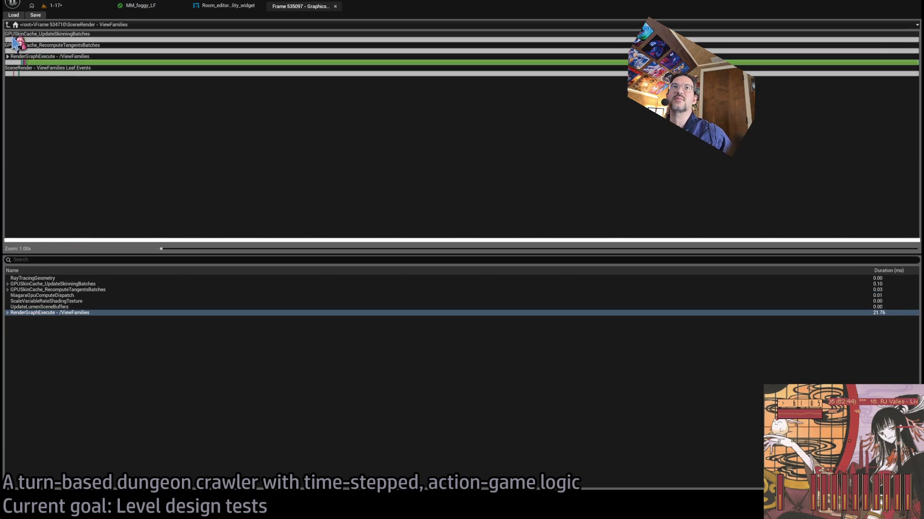
double_click(19, 62)
Select RenderDeferredLighting, then its Lights and DirectLighting passes, down to VirtualShadowMapProjectionMaskBits.
left_click(88, 75)
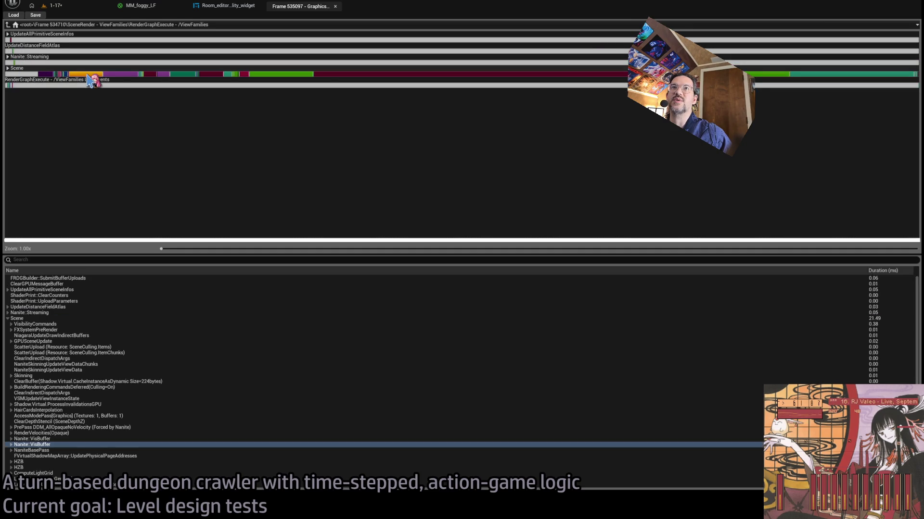
left_click(359, 75)
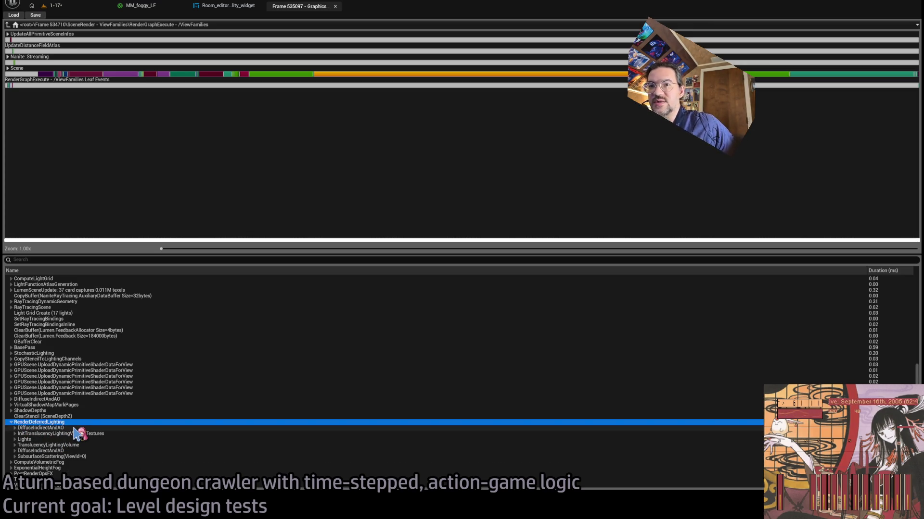
left_click(89, 439)
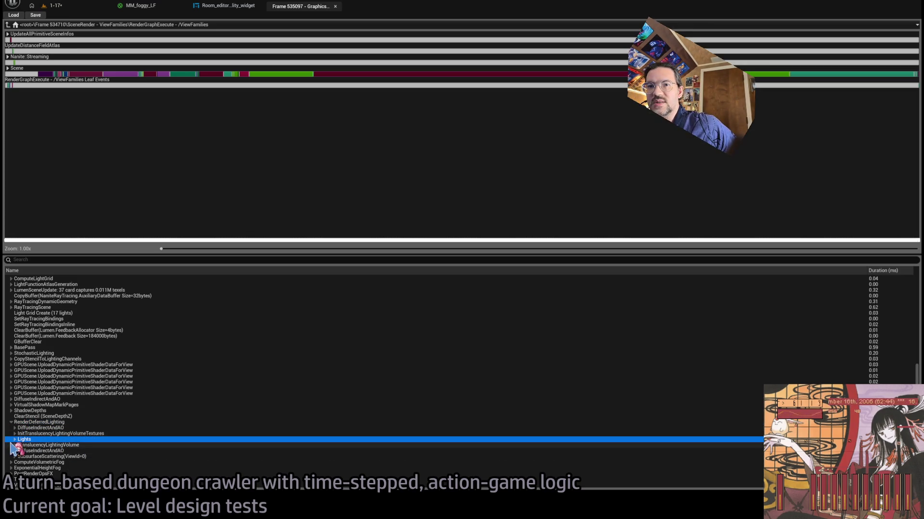
left_click(26, 446)
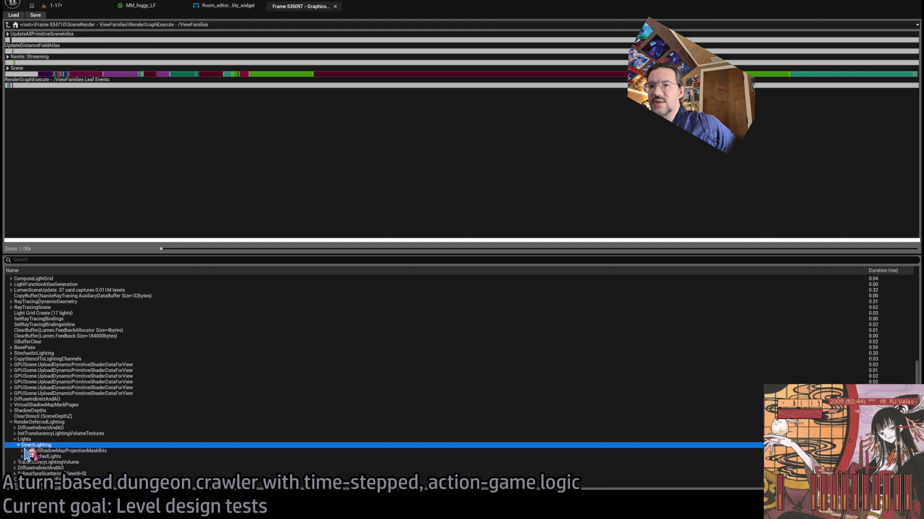
left_click(85, 452)
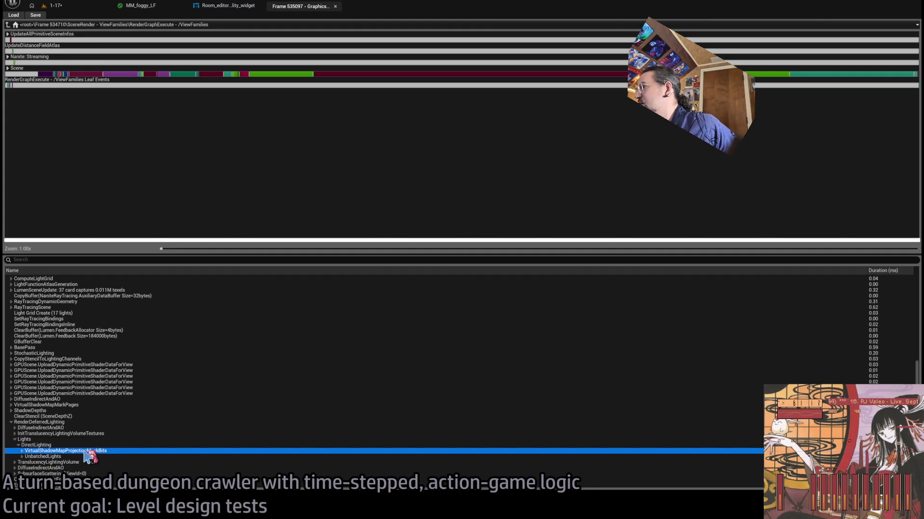